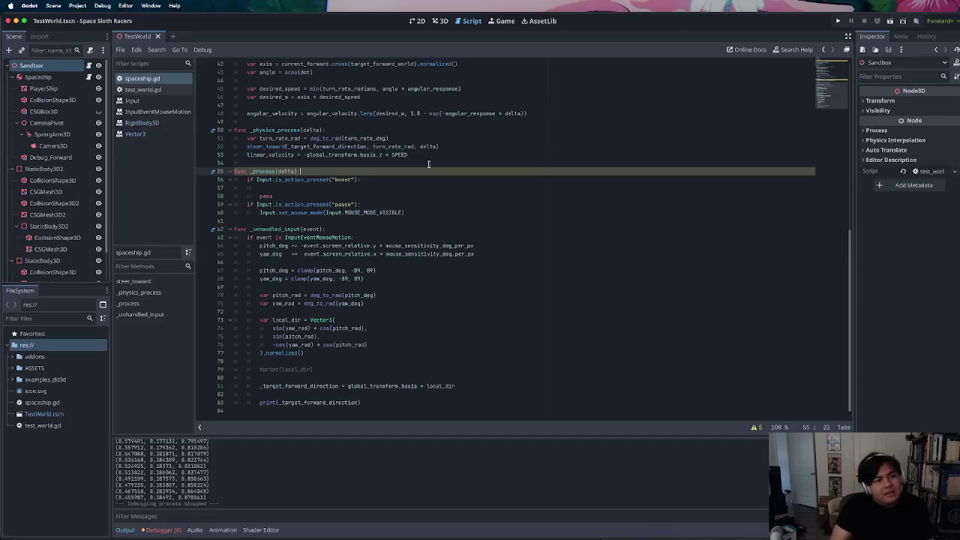
# Review the spaceship script around line 27 and dismiss the exp documentation popup
pyautogui.scroll(10, 431, 180)
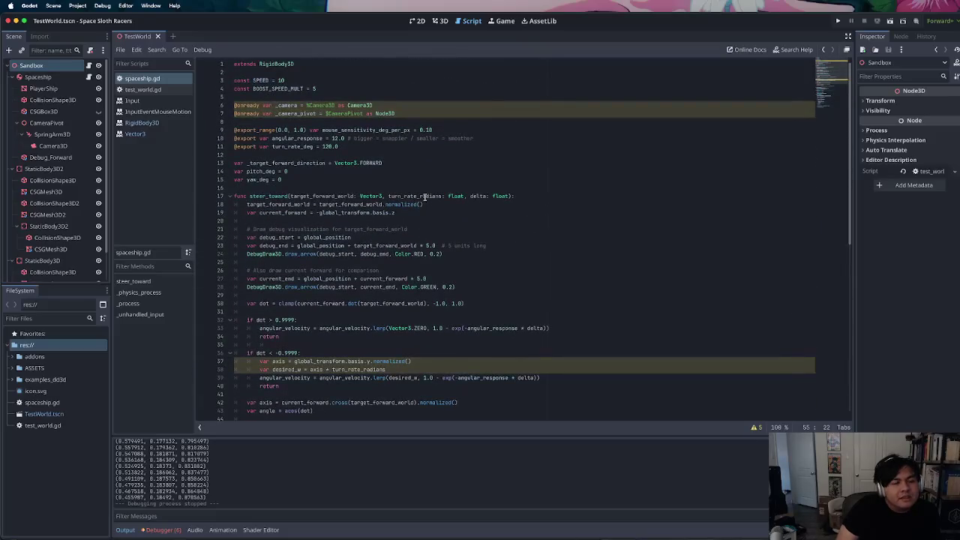
pyautogui.scroll(-10, 425, 197)
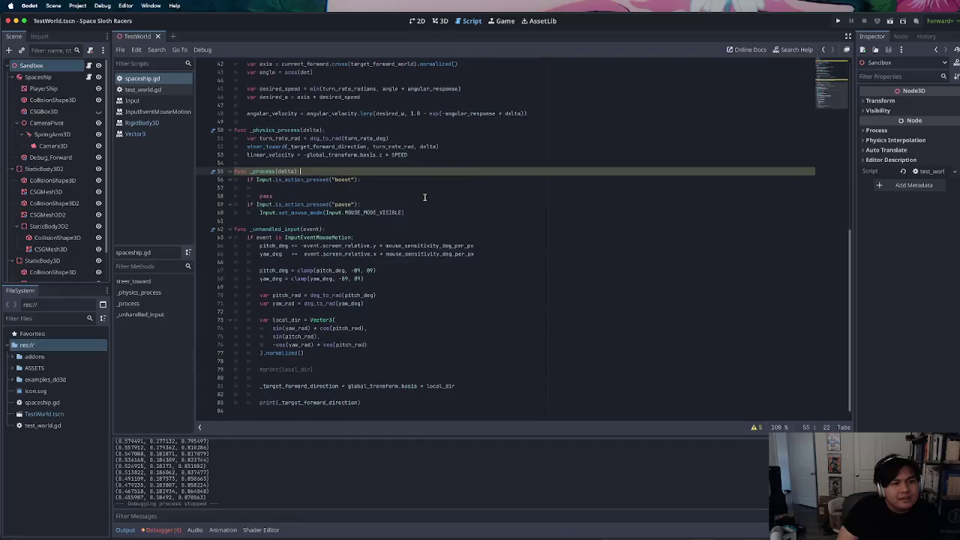
pyautogui.scroll(10, 425, 196)
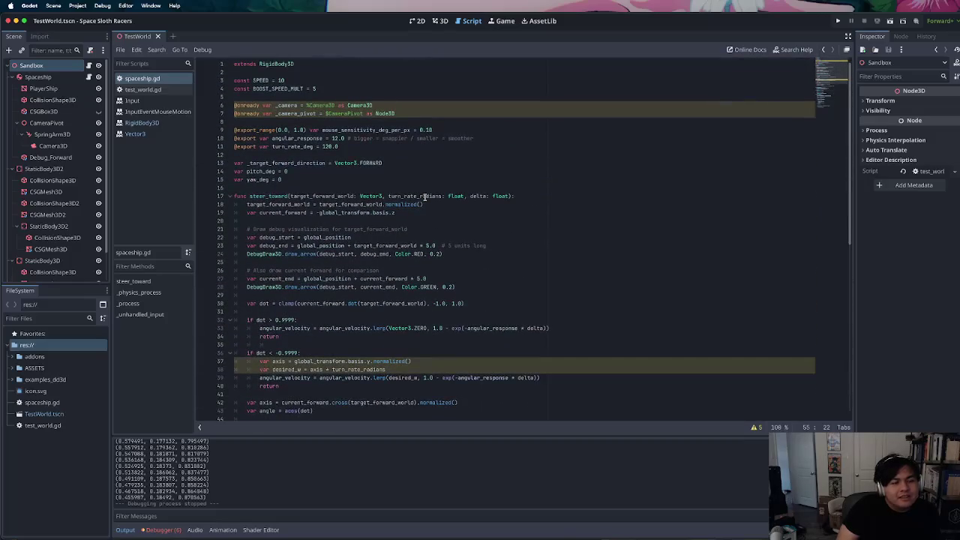
pyautogui.scroll(-10, 424, 196)
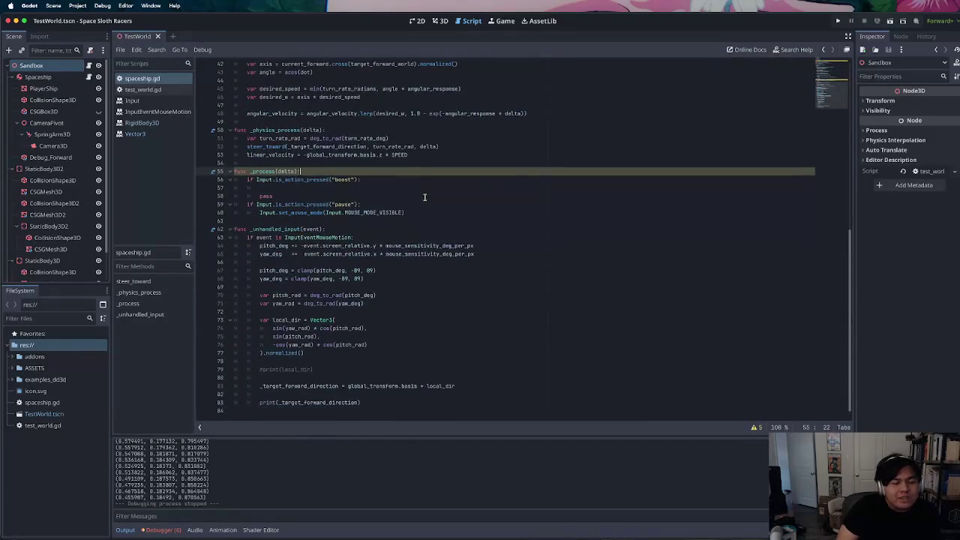
pyautogui.scroll(5, 424, 196)
pyautogui.scroll(-2, 425, 196)
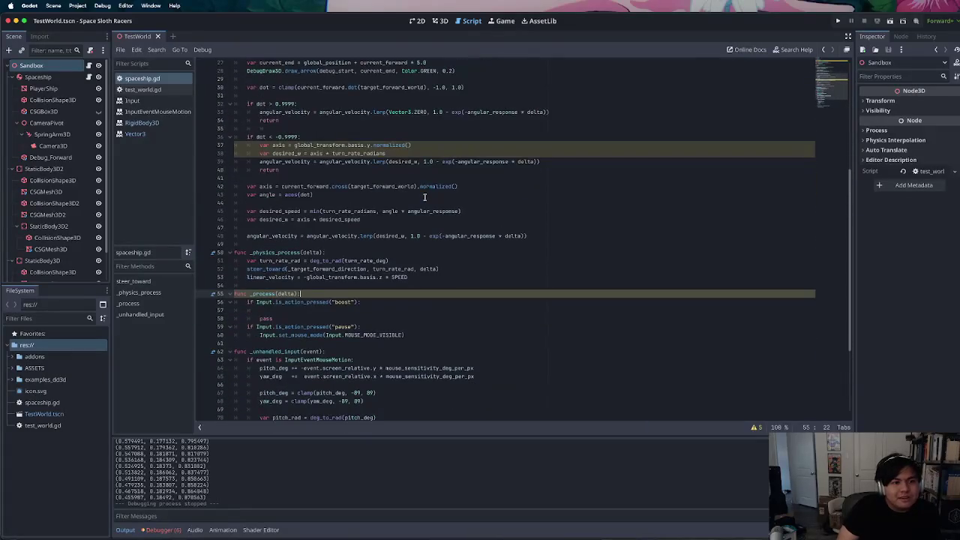
pyautogui.scroll(3, 425, 196)
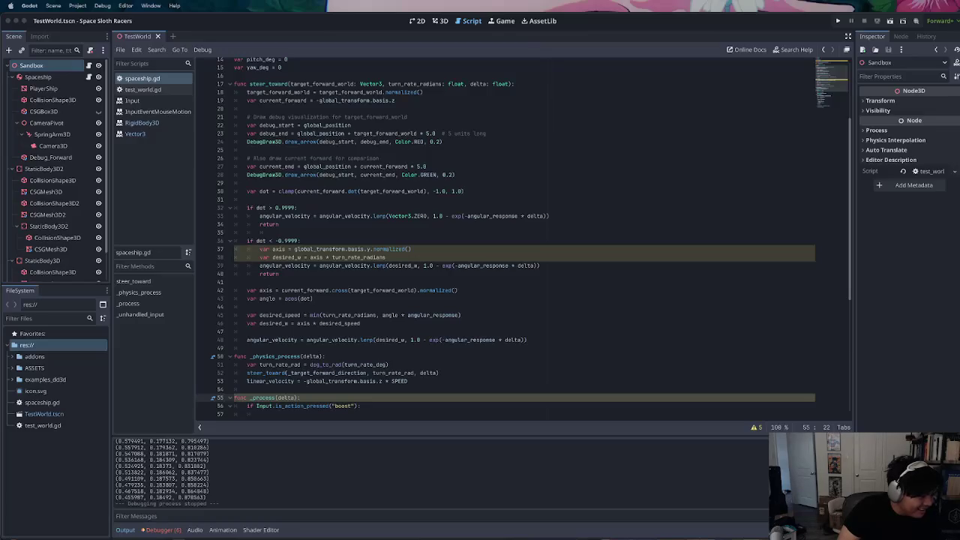
pyautogui.click(474, 166)
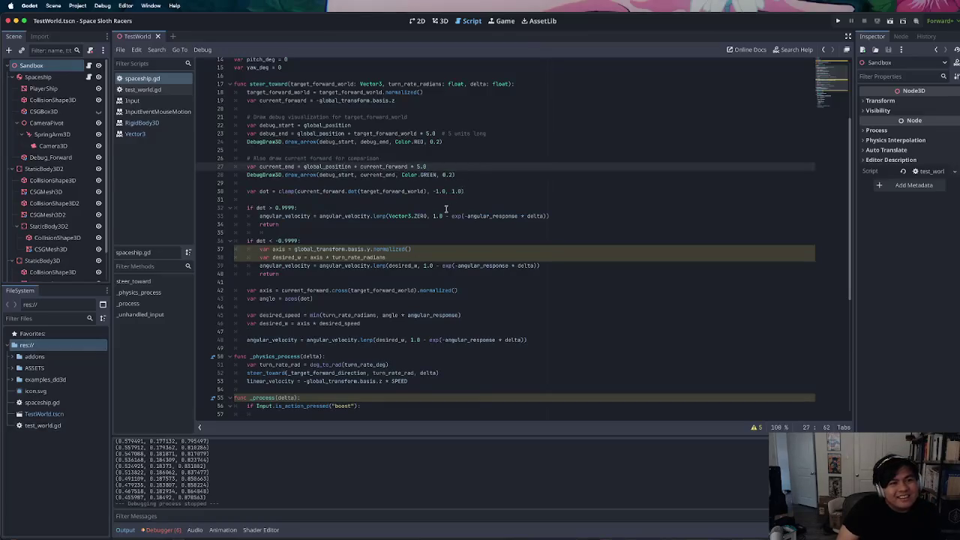
pyautogui.moveTo(452, 216)
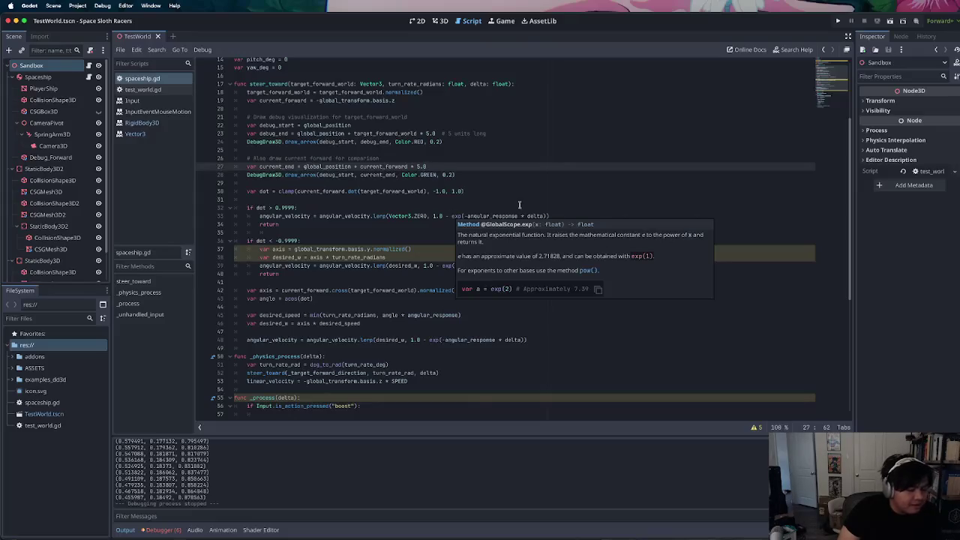
pyautogui.click(527, 160)
# Scroll back up through the script and place the caret at the end of line 9
pyautogui.scroll(5, 528, 161)
pyautogui.scroll(-10, 529, 163)
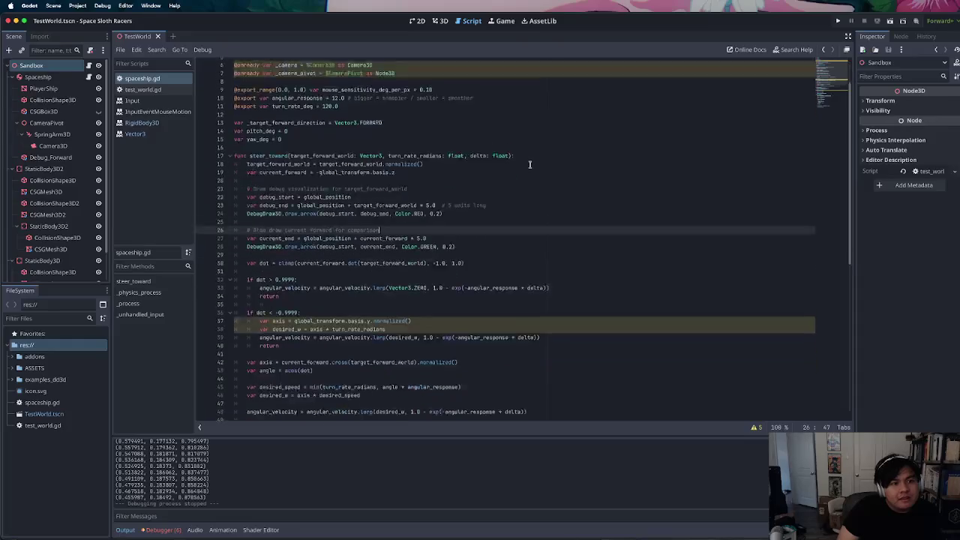
pyautogui.scroll(10, 530, 169)
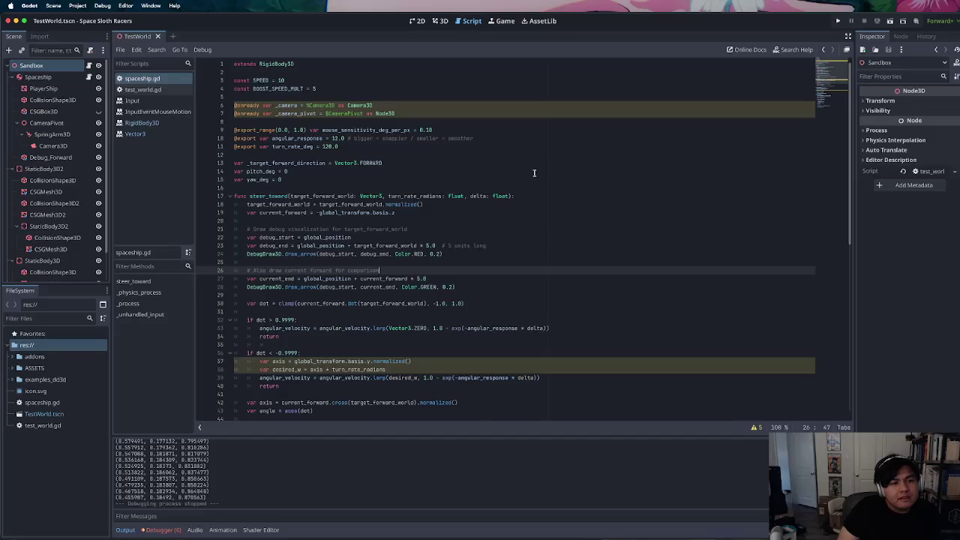
pyautogui.scroll(-10, 534, 173)
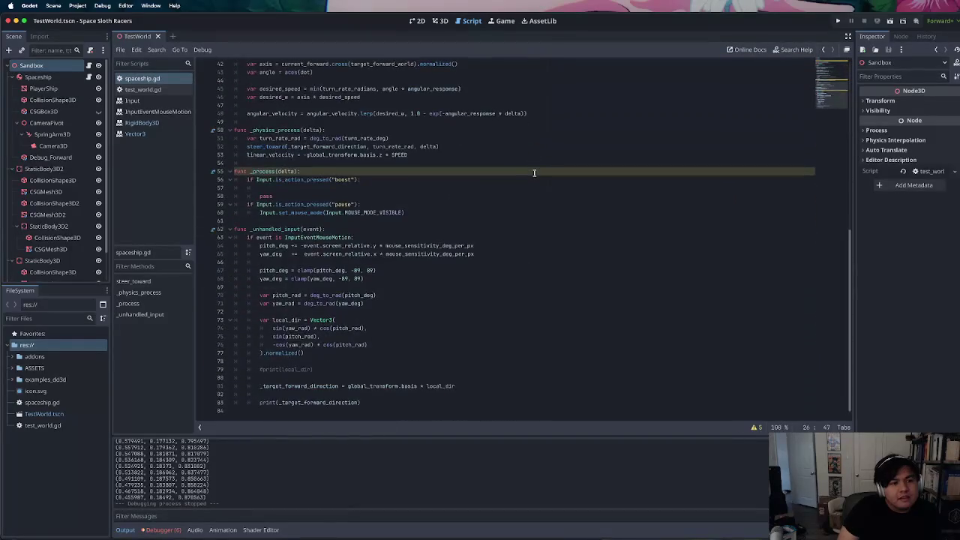
pyautogui.scroll(5, 534, 173)
pyautogui.scroll(2, 534, 173)
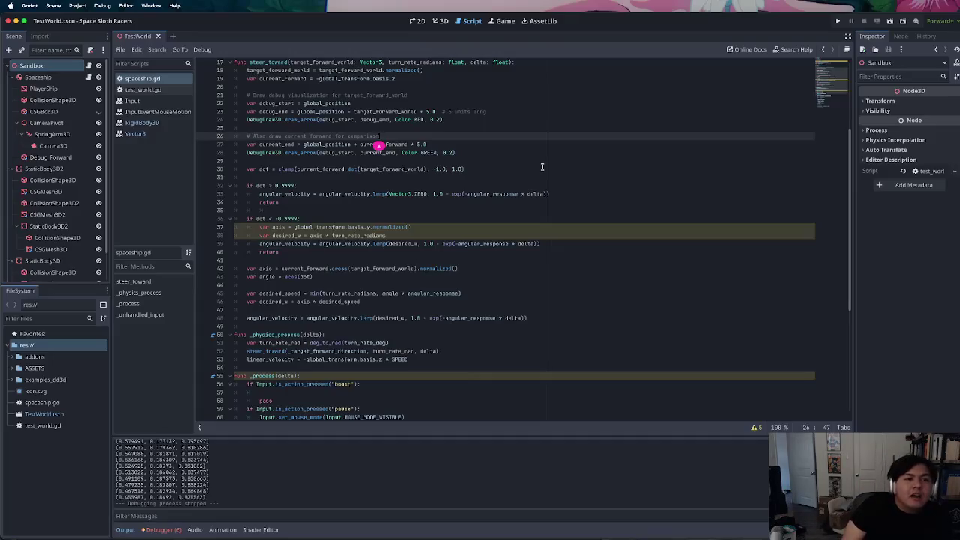
pyautogui.scroll(3, 489, 172)
pyautogui.scroll(2, 489, 172)
pyautogui.click(444, 129)
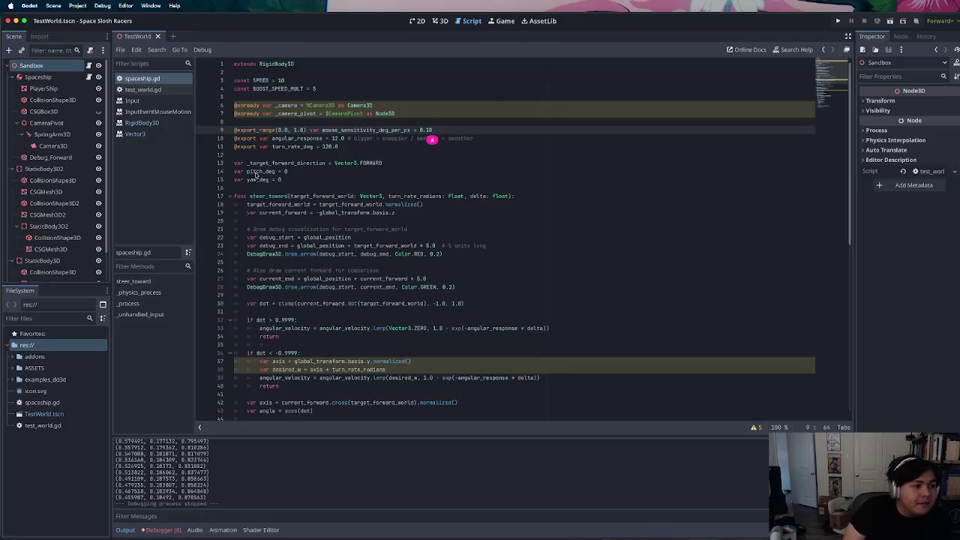
pyautogui.scroll(-2, 25, 218)
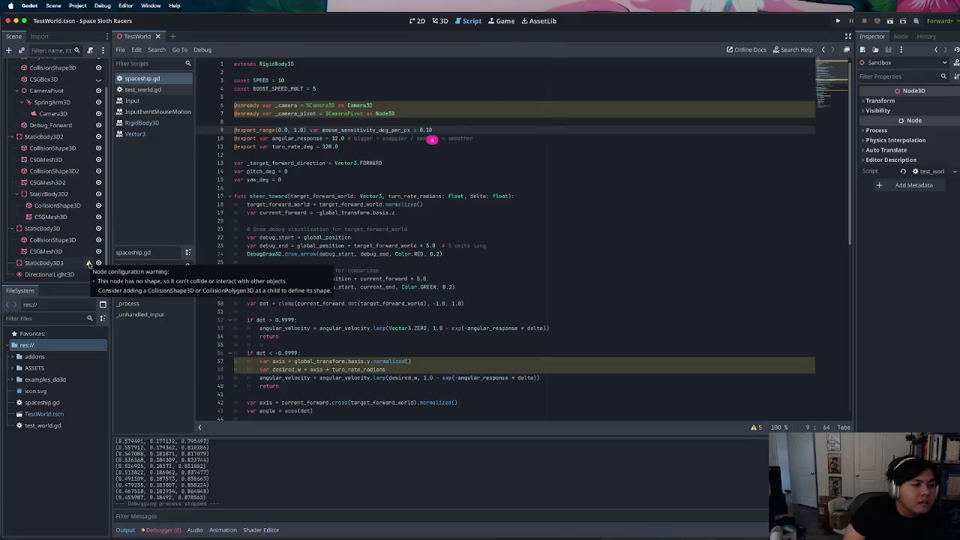
# Delete the shapeless StaticBody3D3 node from the scene tree
pyautogui.click(56, 264)
pyautogui.rightClick(59, 264)
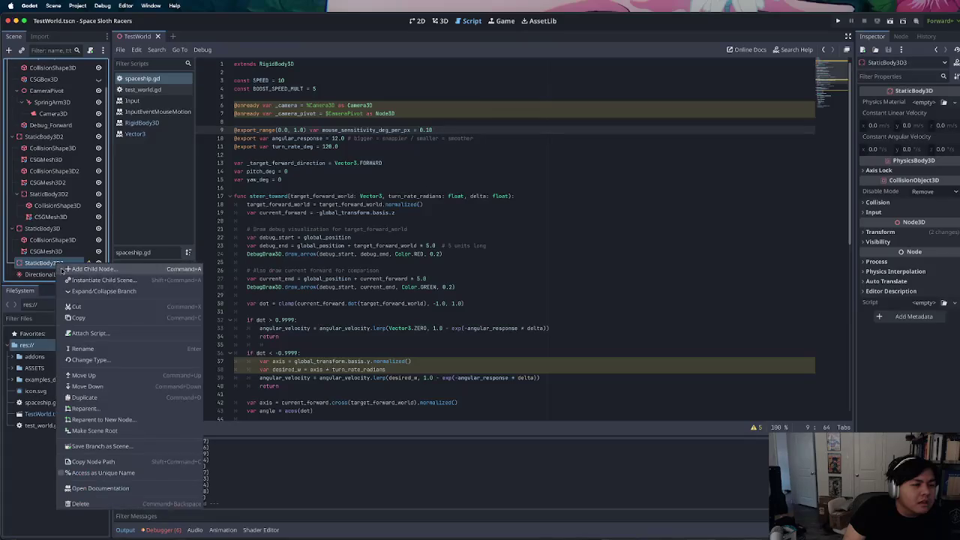
pyautogui.click(82, 504)
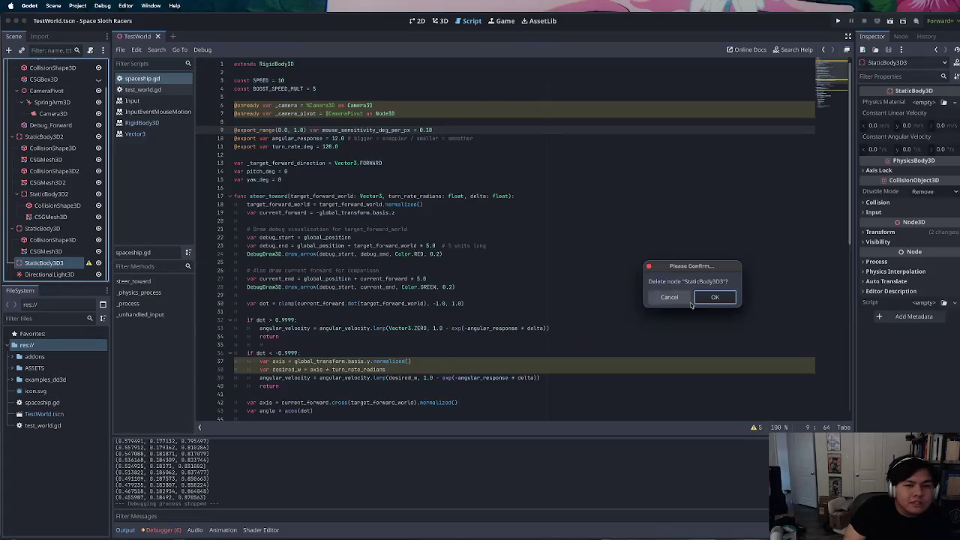
pyautogui.click(715, 296)
# Move the nested static body directly under Sandbox and collapse the static body branches
pyautogui.moveTo(66, 205); pyautogui.dragTo(57, 144)
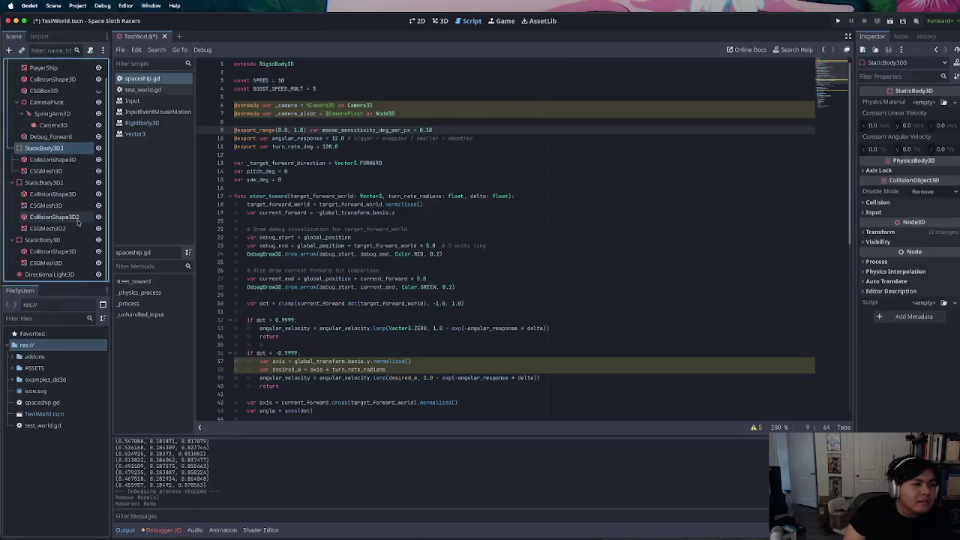
pyautogui.scroll(1, 41, 165)
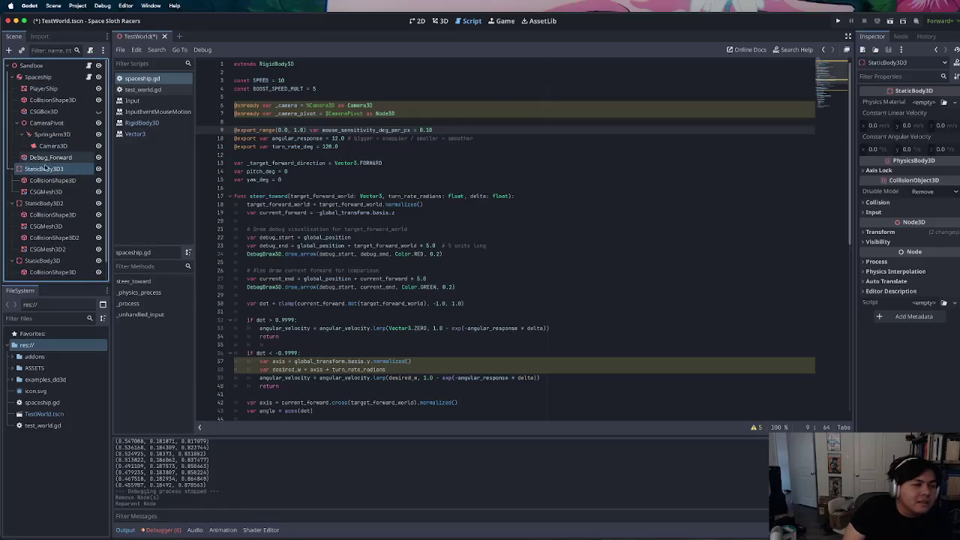
pyautogui.click(12, 169)
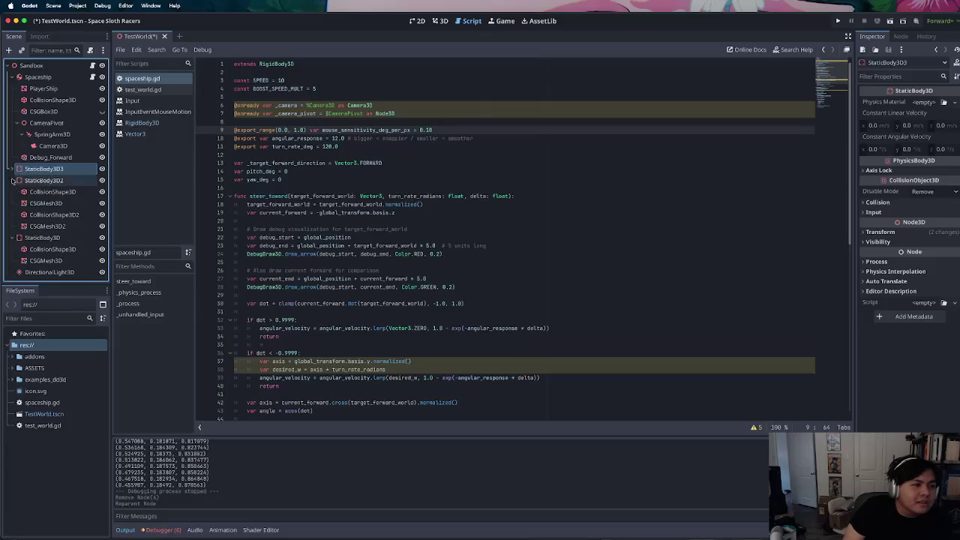
pyautogui.click(12, 181)
pyautogui.click(14, 192)
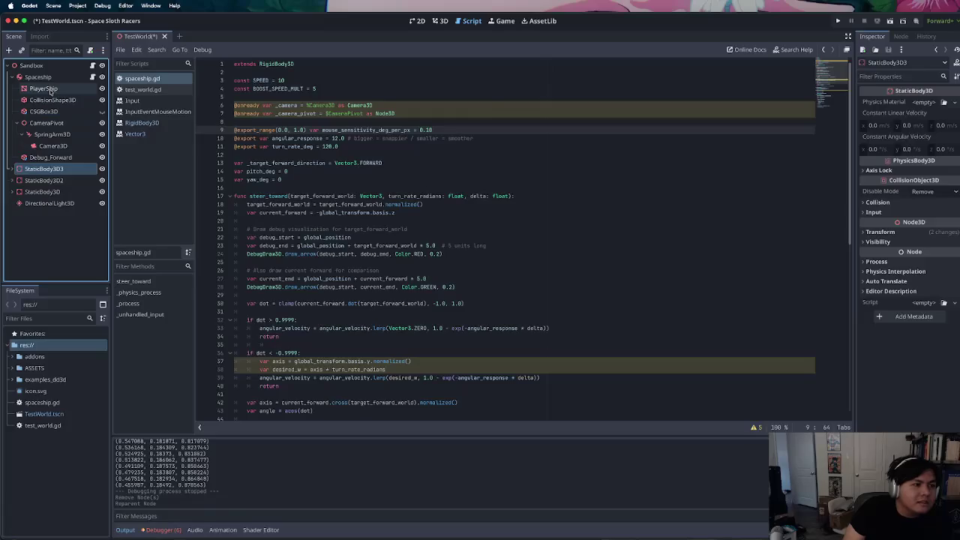
pyautogui.click(446, 171)
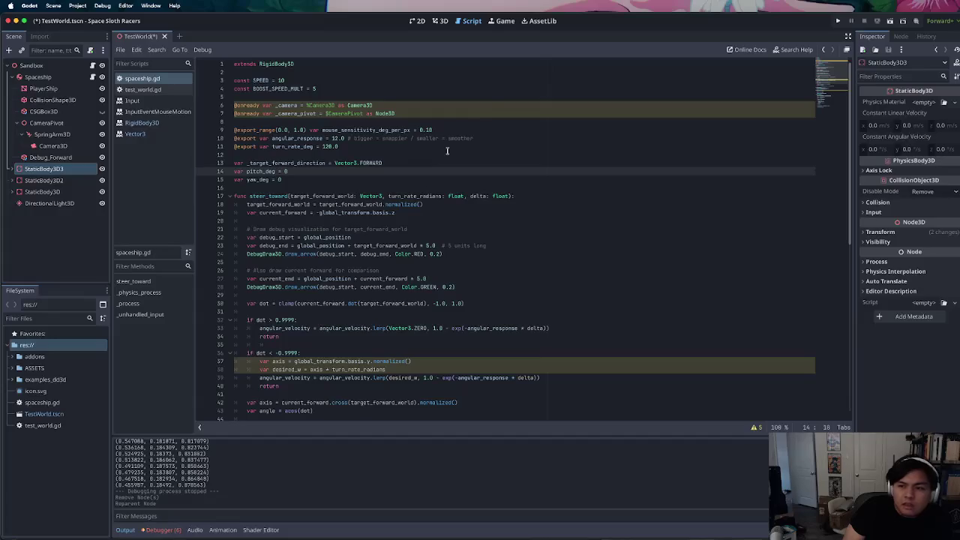
pyautogui.press('super+Tab')
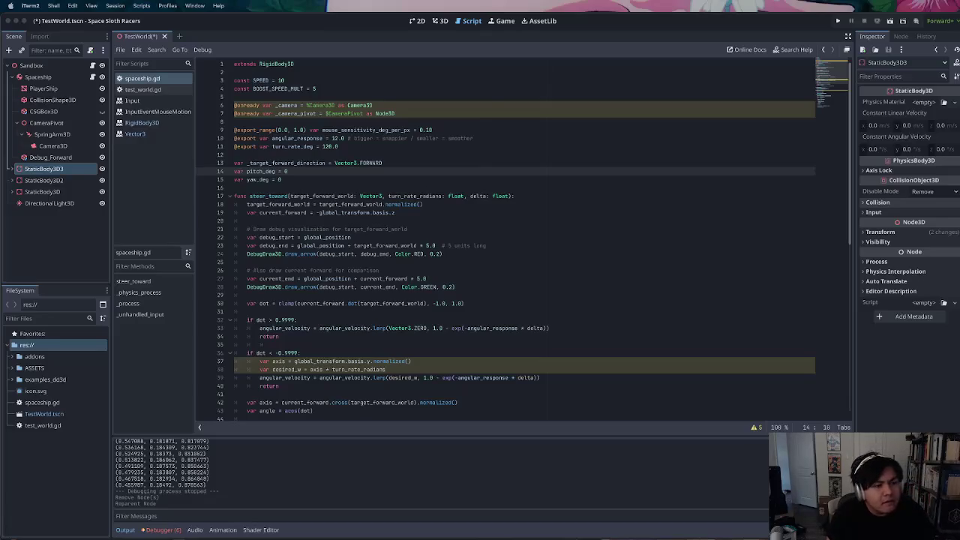
pyautogui.scroll(-5, 375, 311)
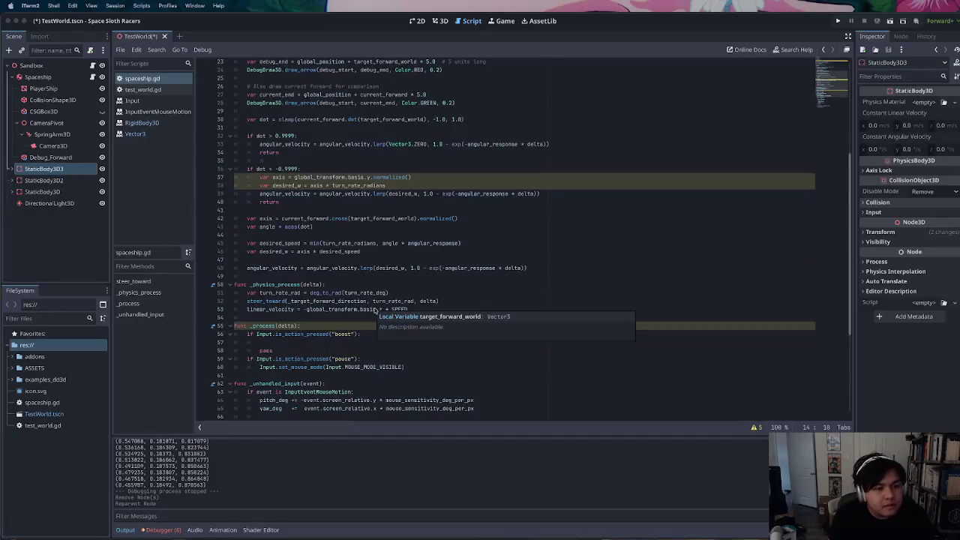
pyautogui.scroll(-5, 375, 311)
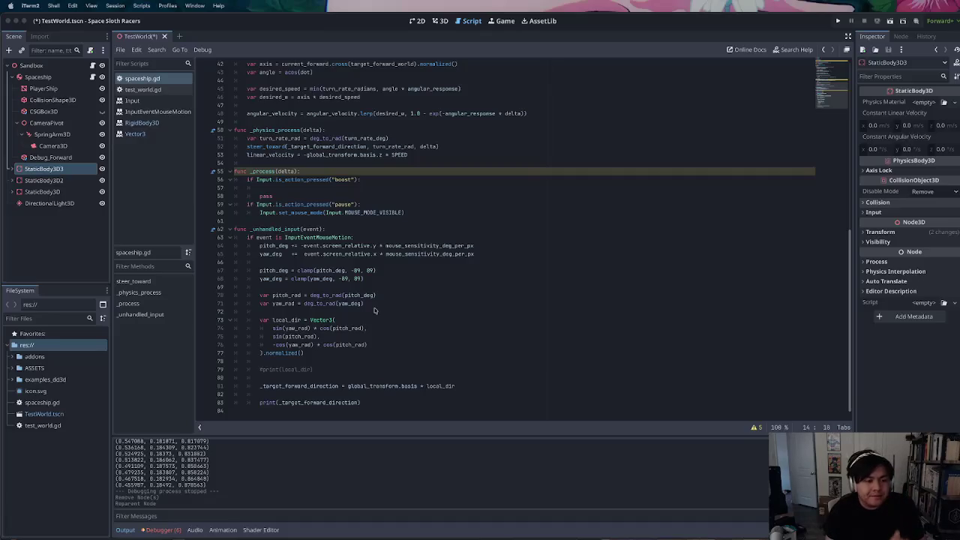
pyautogui.scroll(1, 375, 311)
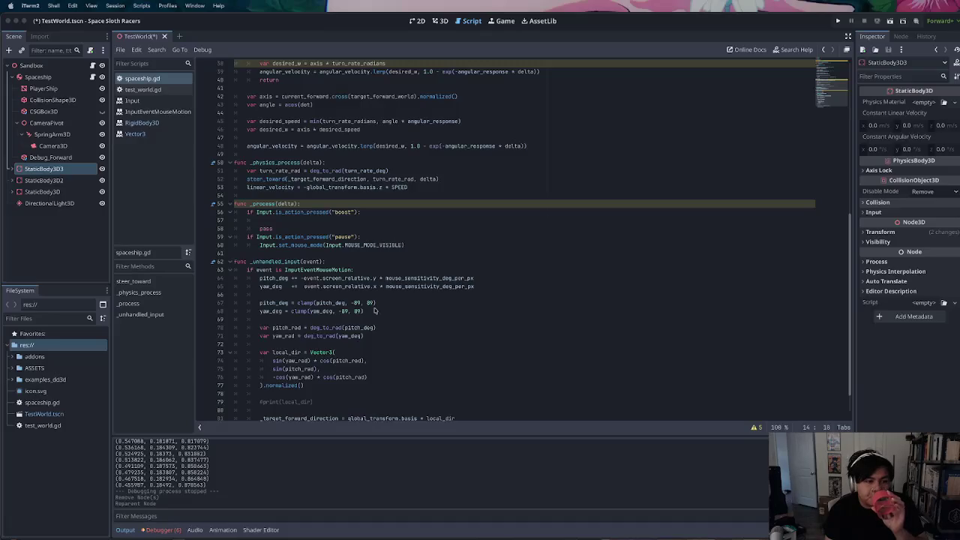
pyautogui.scroll(1, 375, 311)
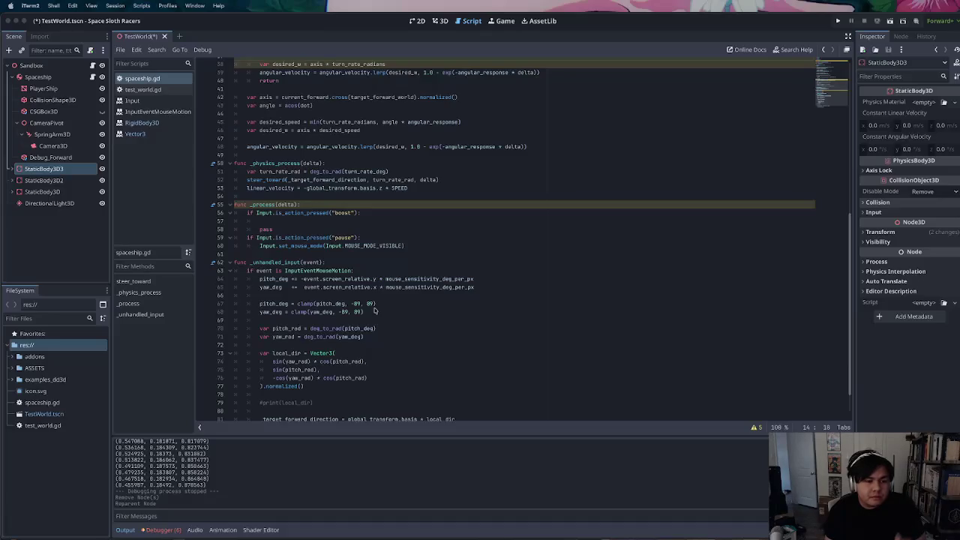
pyautogui.click(360, 303)
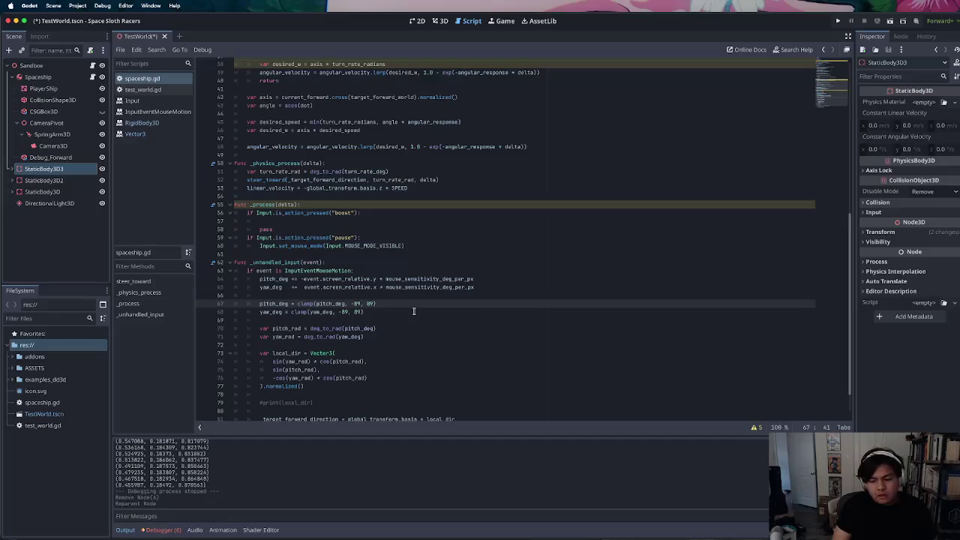
pyautogui.scroll(-2, 413, 312)
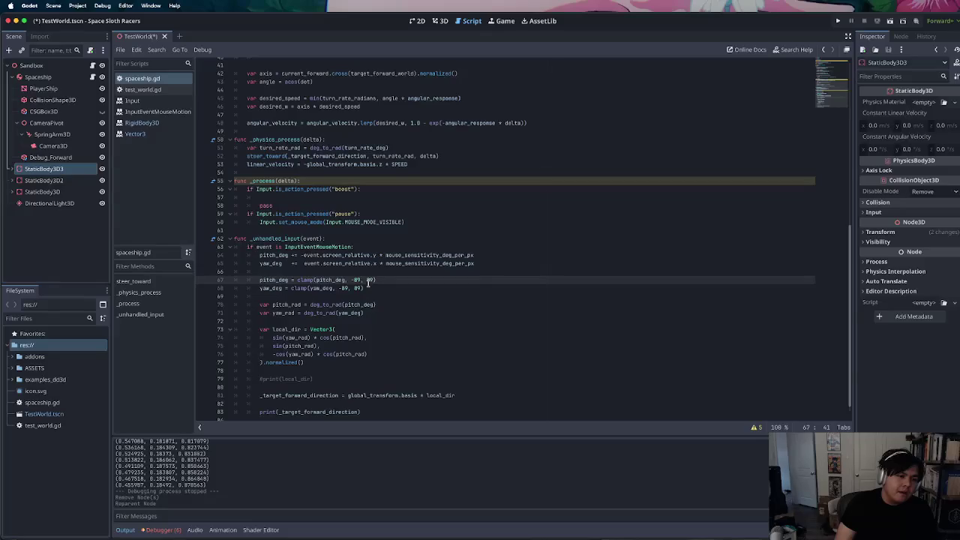
pyautogui.scroll(7, 368, 283)
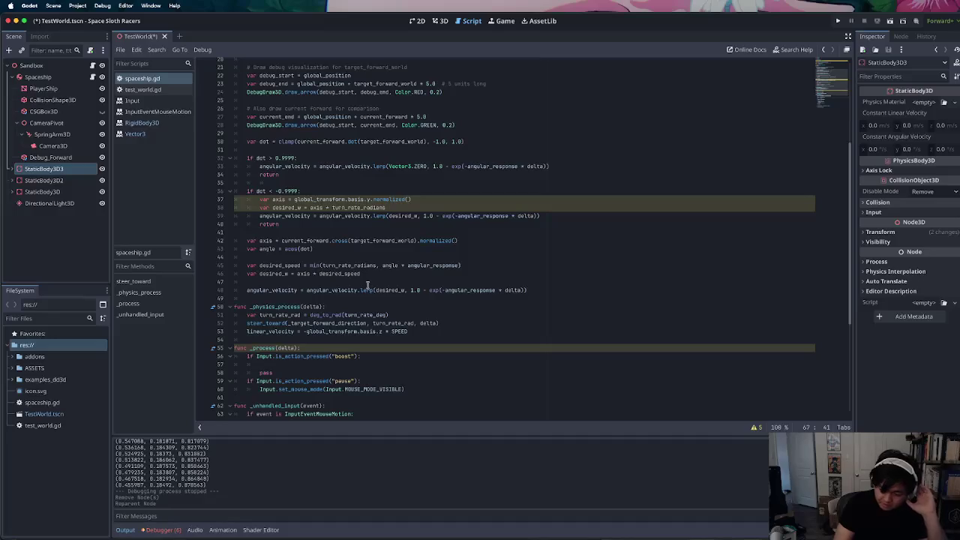
pyautogui.scroll(-2, 368, 285)
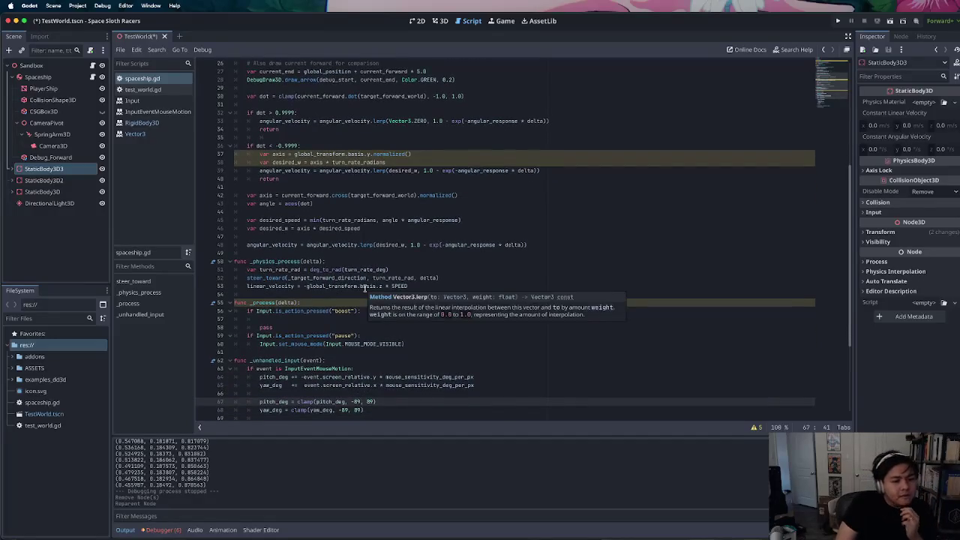
pyautogui.scroll(-2, 365, 289)
pyautogui.scroll(-2, 368, 289)
pyautogui.scroll(-1, 368, 289)
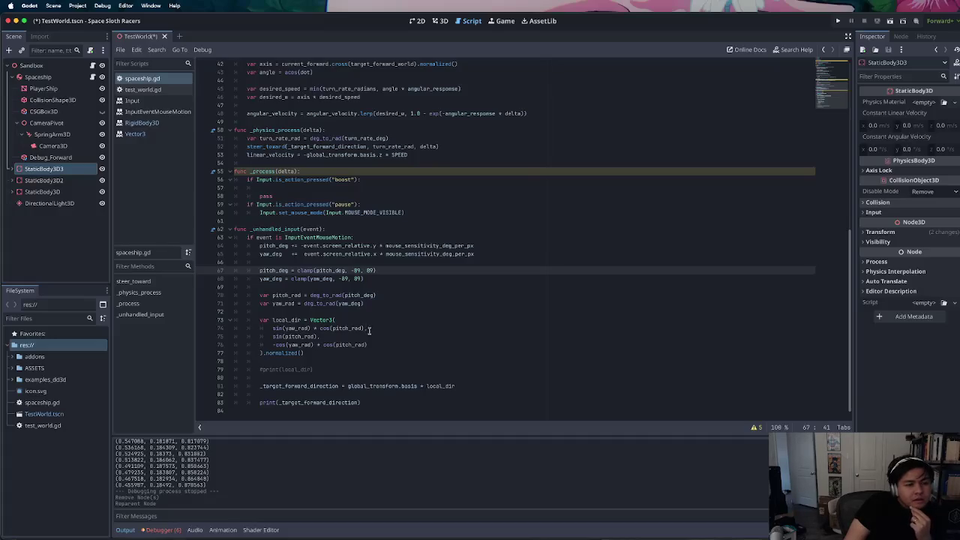
pyautogui.click(365, 246)
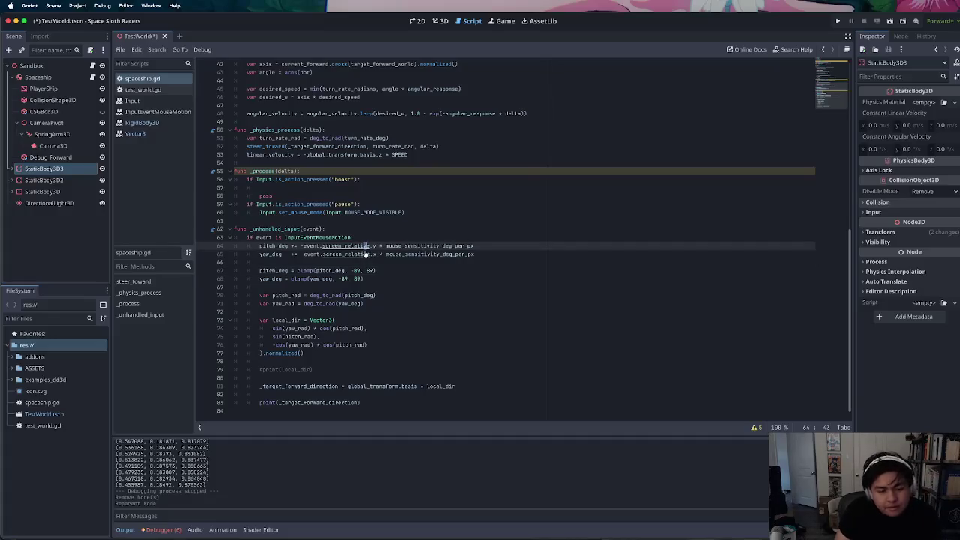
pyautogui.keyDown('super'); pyautogui.click(365, 246); pyautogui.keyUp('super')
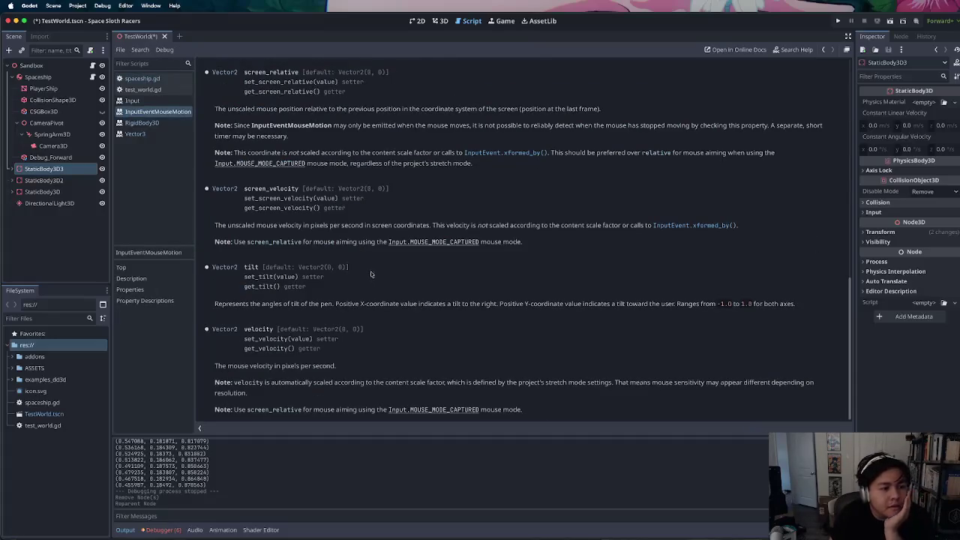
# Highlight the screen_velocity description and its note that screen velocity is unscaled
pyautogui.moveTo(216, 226); pyautogui.dragTo(371, 233)
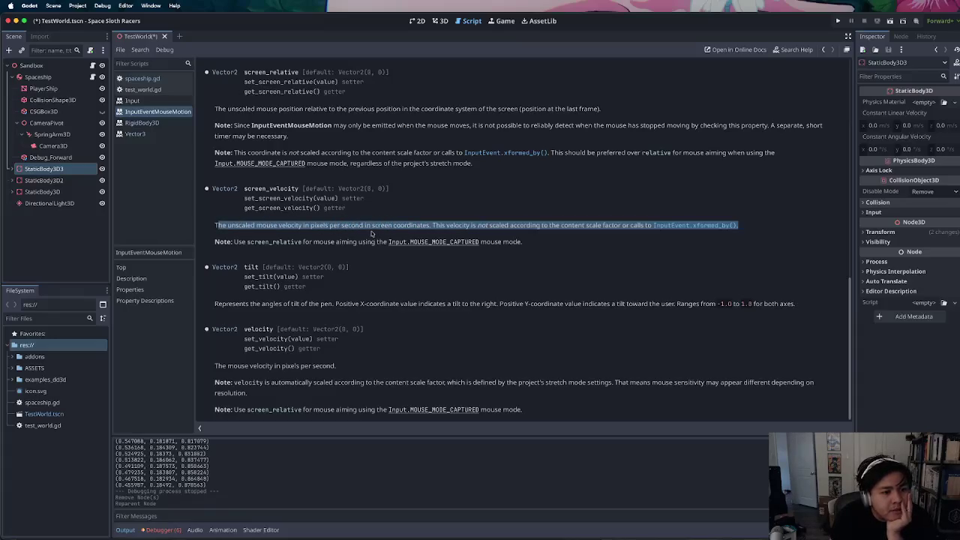
pyautogui.click(384, 239)
pyautogui.moveTo(433, 225); pyautogui.dragTo(601, 225)
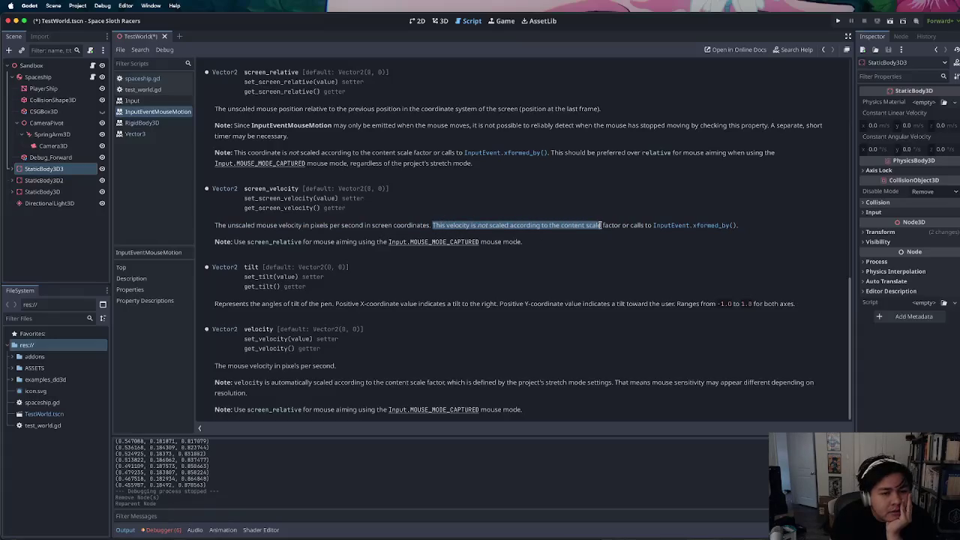
pyautogui.click(601, 225)
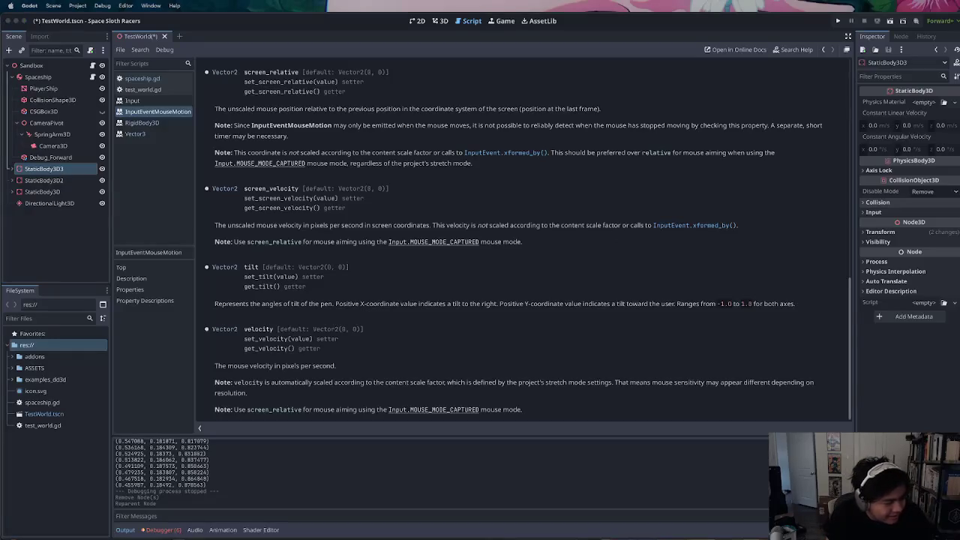
pyautogui.press('super+Tab')
pyautogui.press('super+Tab')
pyautogui.press('super+Tab')
pyautogui.press('super+Tab')
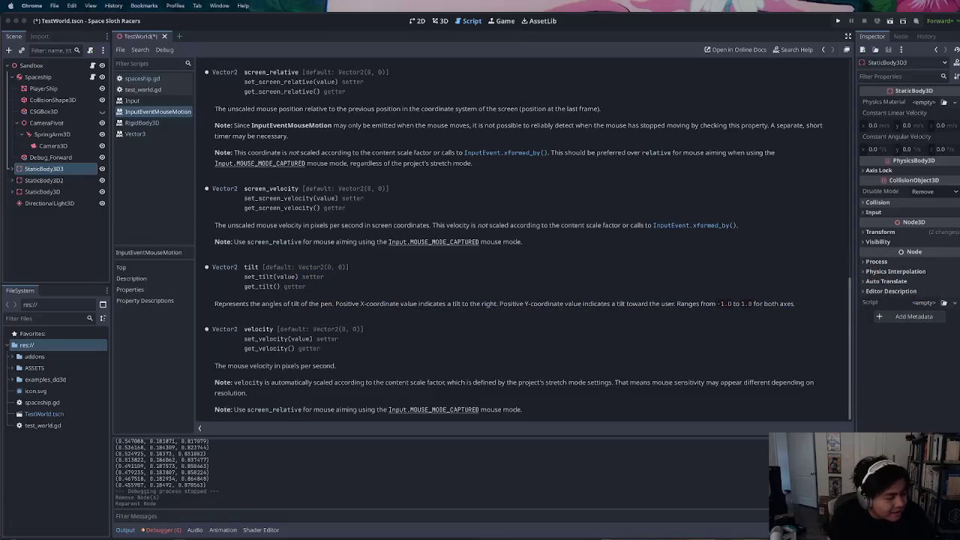
pyautogui.press('super+Tab')
pyautogui.press('super+Tab')
pyautogui.press('super+Tab')
pyautogui.press('super+Tab')
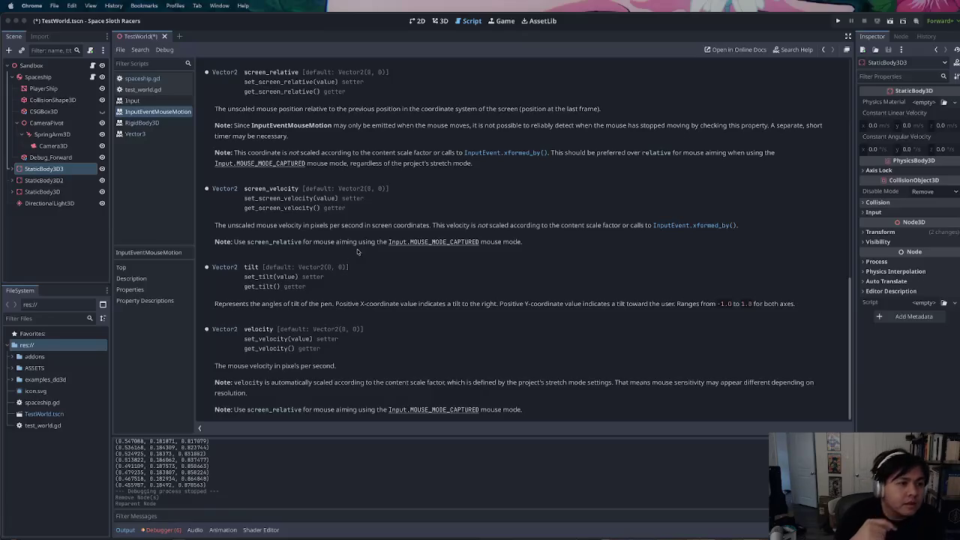
# Compare relative and screen_relative in the InputEventMouseMotion docs, then return to spaceship.gd
pyautogui.scroll(1, 363, 233)
pyautogui.scroll(3, 363, 233)
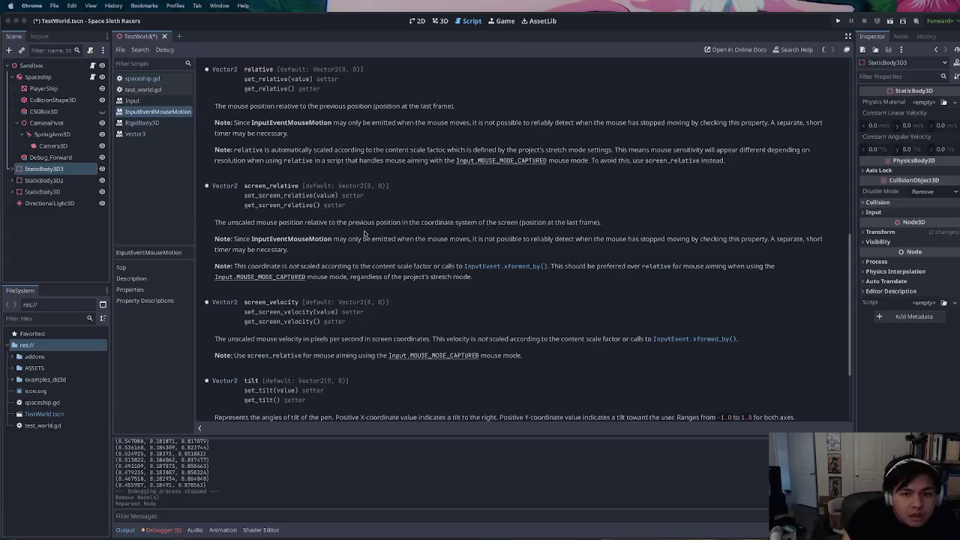
pyautogui.scroll(-3, 366, 233)
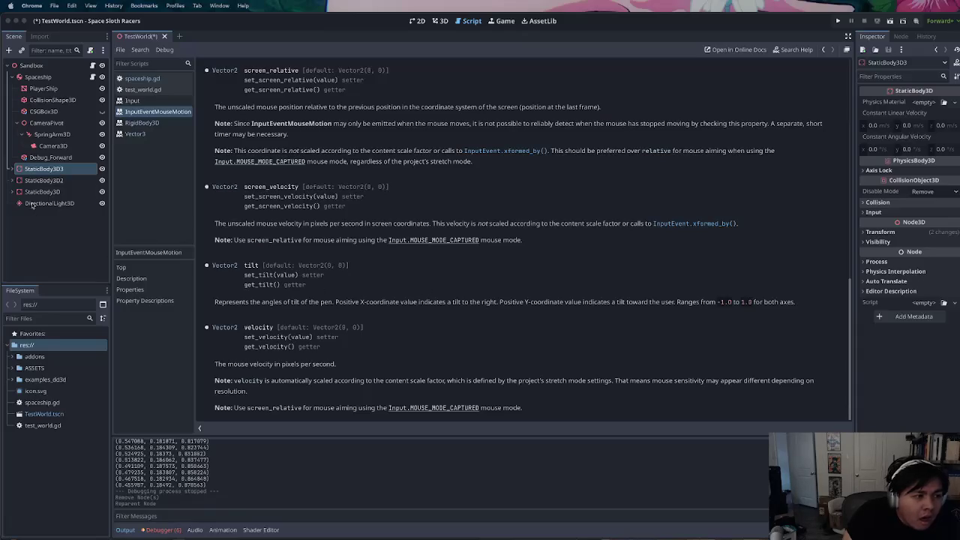
pyautogui.click(93, 77)
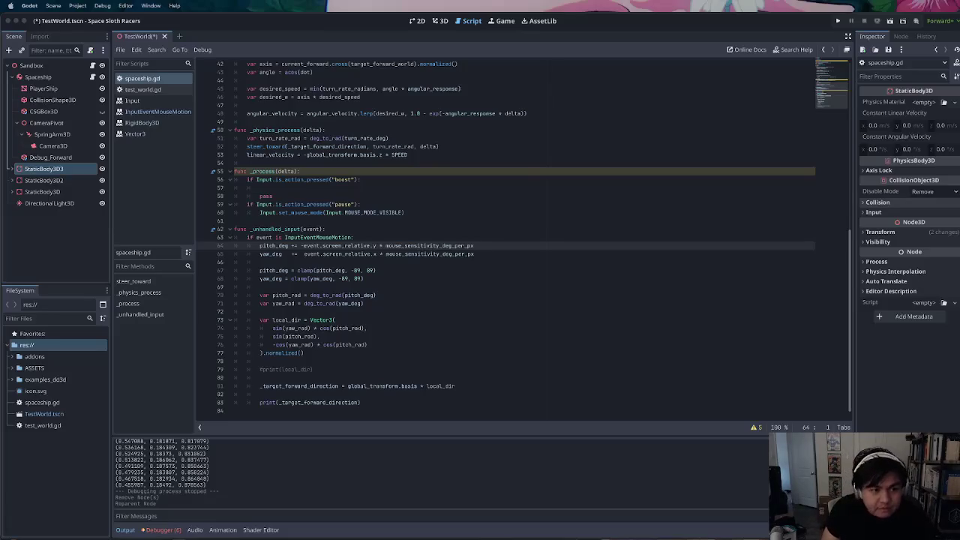
pyautogui.click(290, 270)
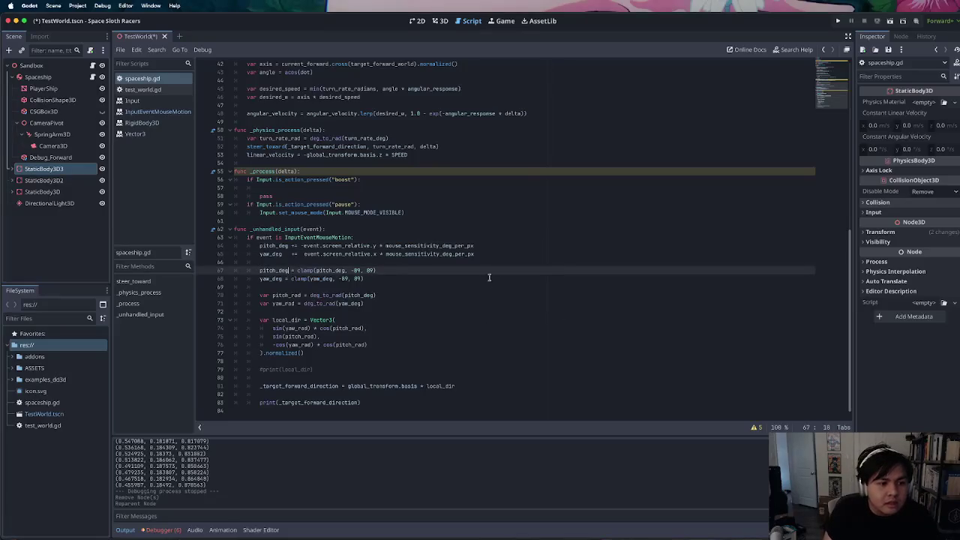
pyautogui.click(502, 352)
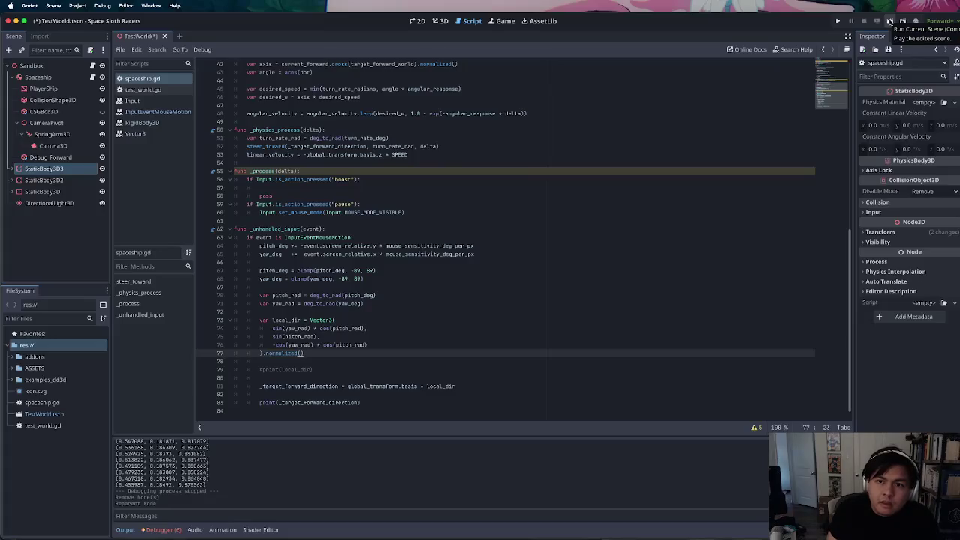
pyautogui.click(78, 5)
pyautogui.click(93, 21)
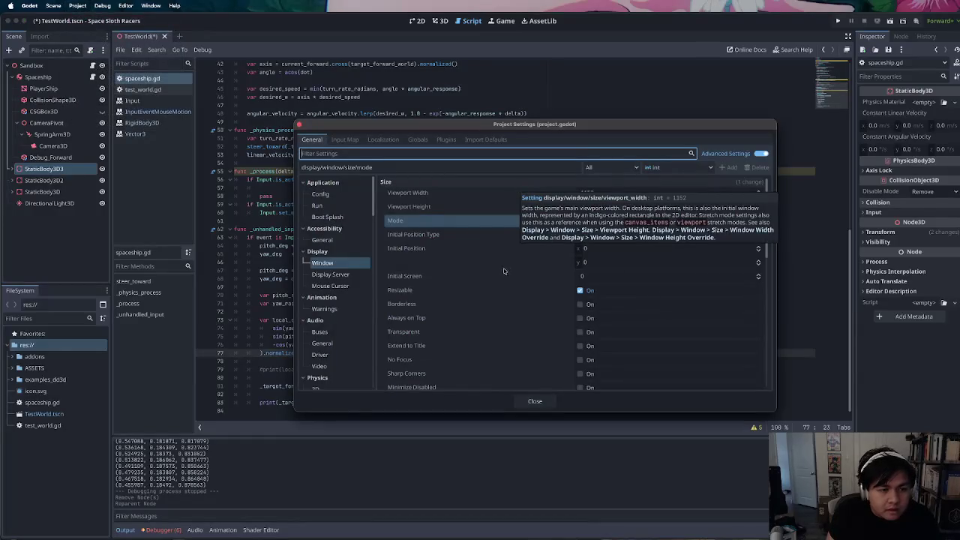
# Revert the window mode from Fullscreen to Windowed, leaving the initial position unchanged
pyautogui.click(568, 222)
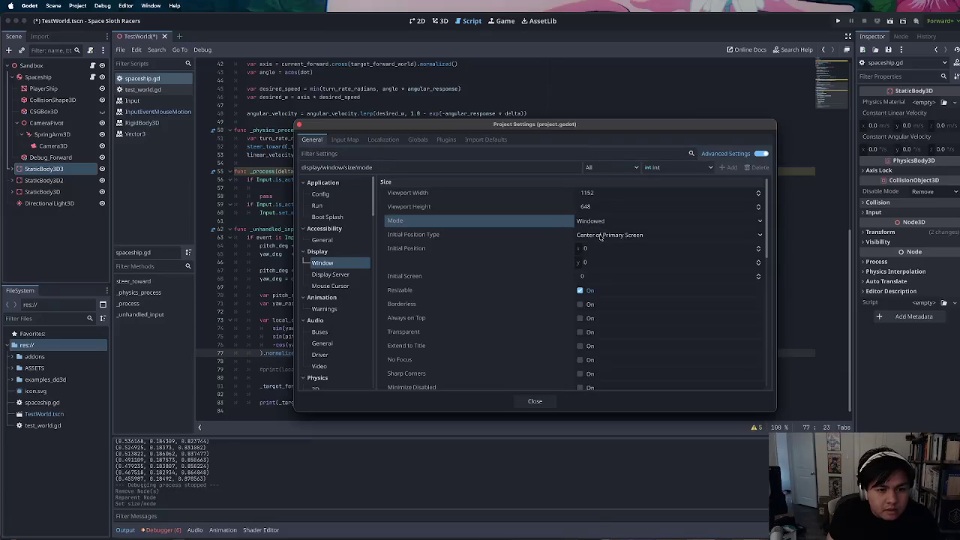
pyautogui.click(601, 235)
pyautogui.click(600, 235)
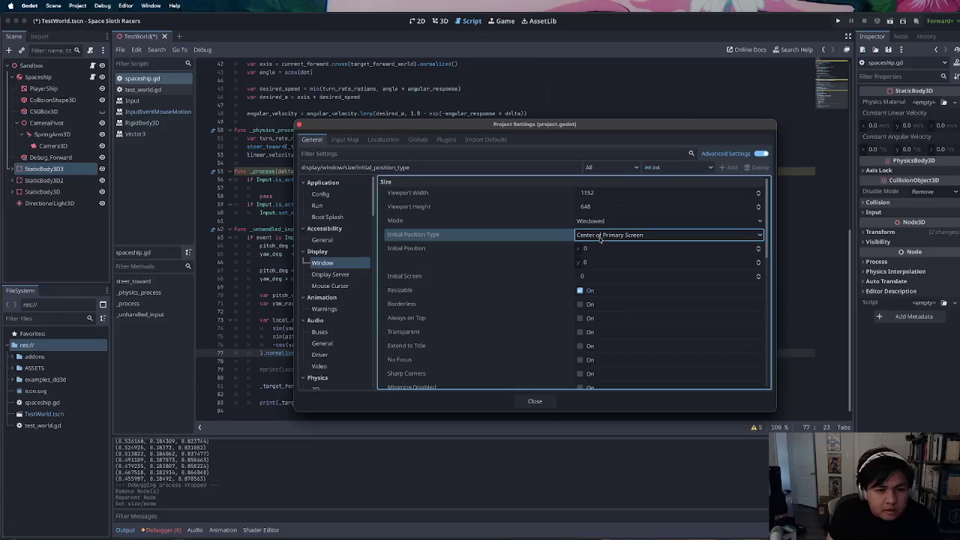
pyautogui.scroll(-5, 601, 308)
pyautogui.scroll(5, 601, 307)
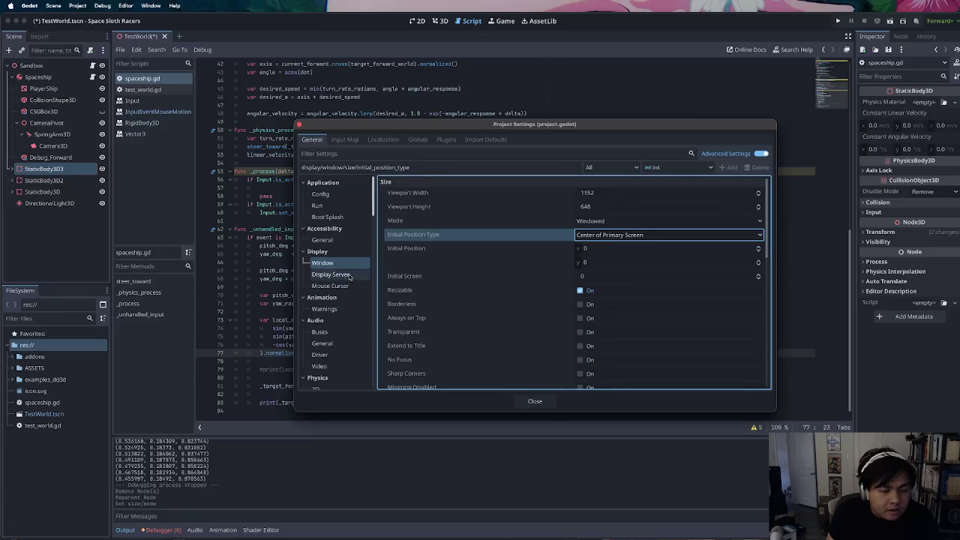
# Set Viewport Width to 1900, edit the height, close Project Settings and run the game
pyautogui.click(636, 193)
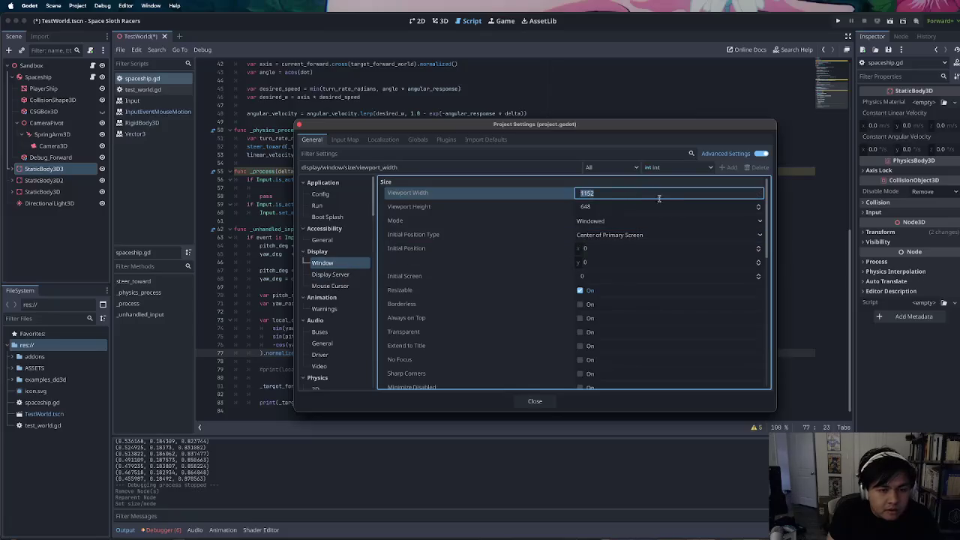
pyautogui.write('1900')
pyautogui.press('Tab')
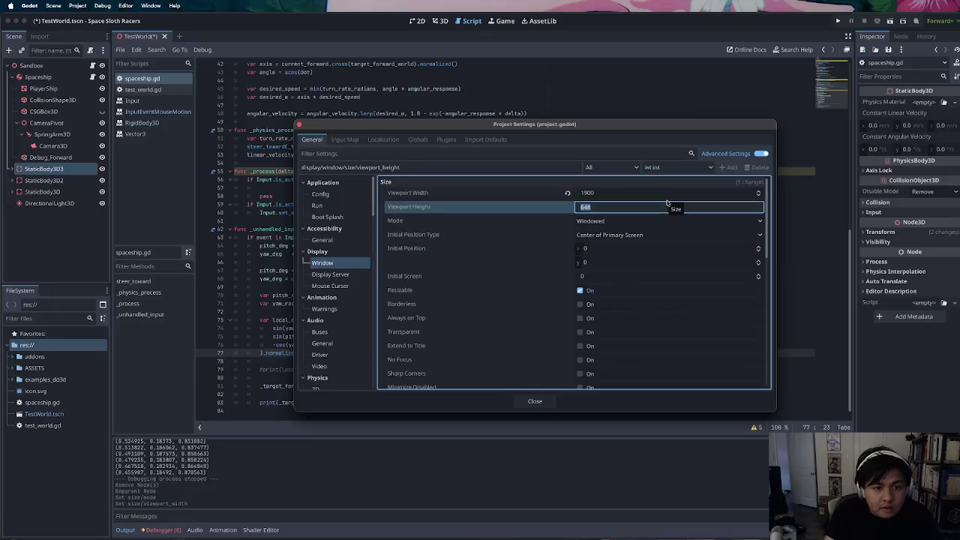
pyautogui.write('1')
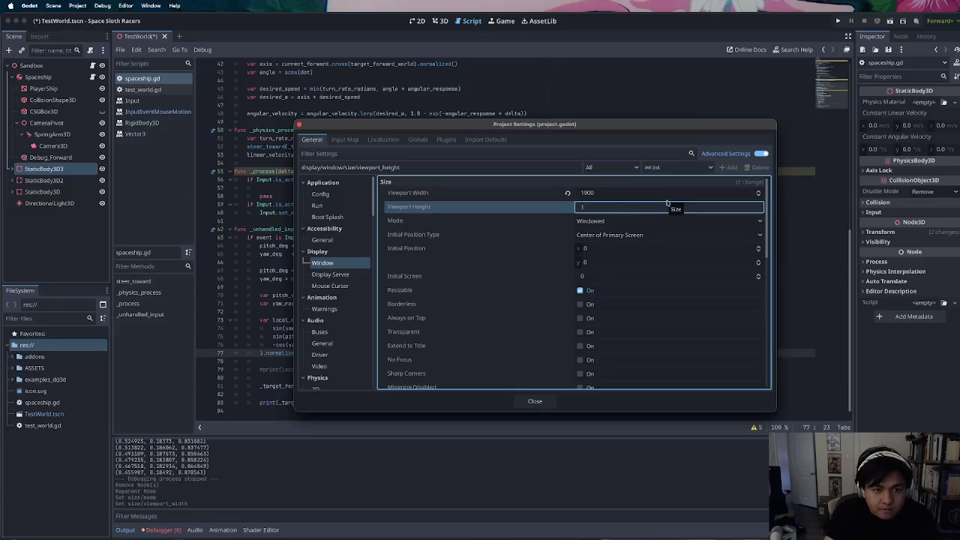
pyautogui.write('00')
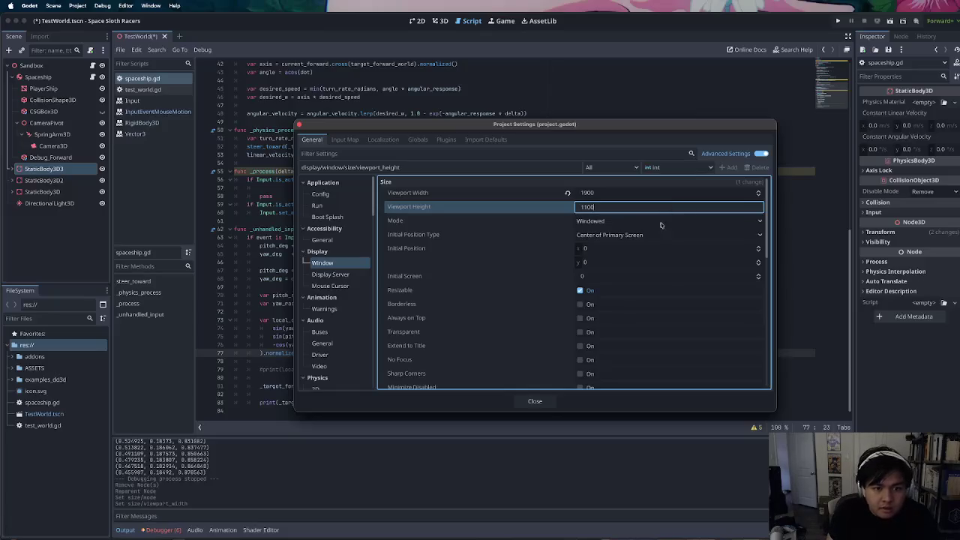
pyautogui.scroll(-5, 574, 376)
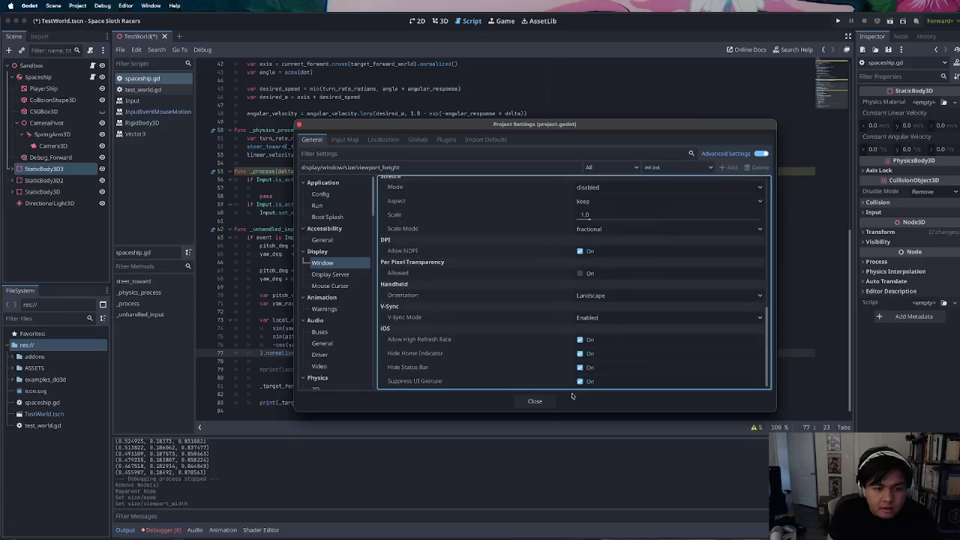
pyautogui.click(535, 401)
pyautogui.click(890, 21)
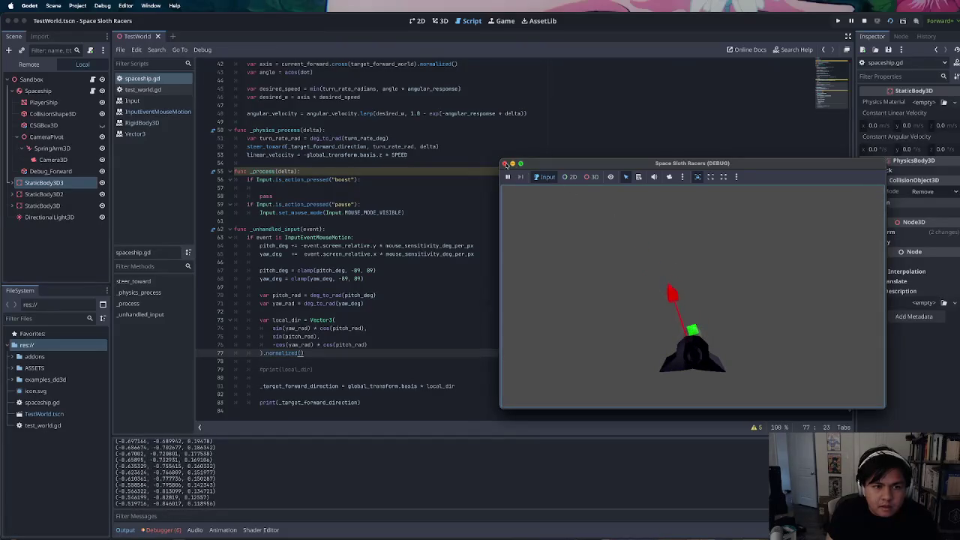
# Test the ship's mouse steering in the debug game window, then close it
pyautogui.click(506, 164)
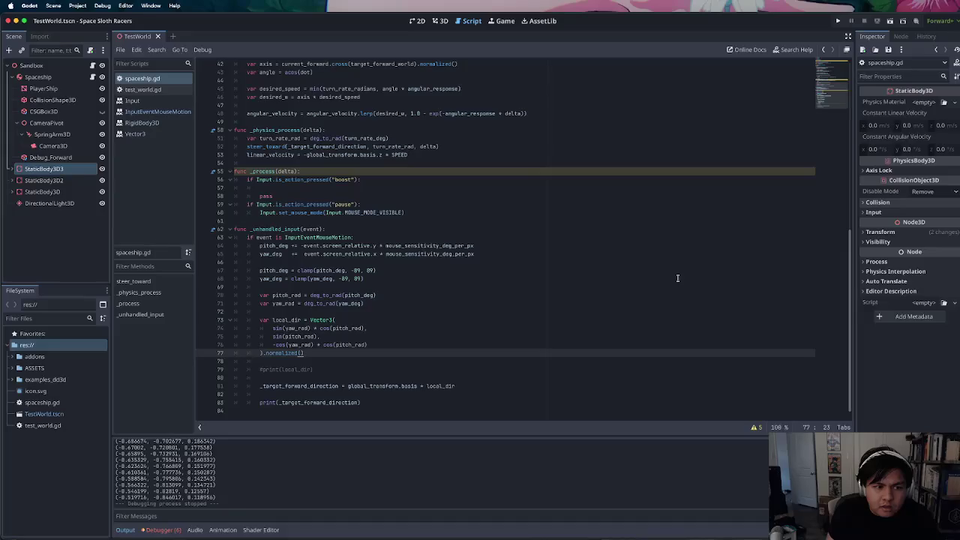
pyautogui.click(505, 256)
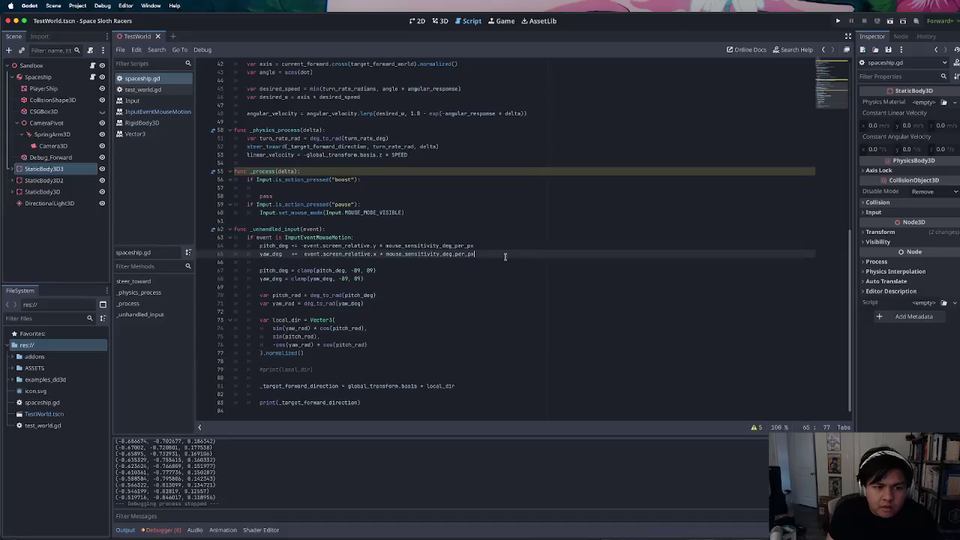
pyautogui.hotkey('shift', 'Up')
pyautogui.hotkey('shift', 'Home')
pyautogui.hotkey('shift', 'Home')
pyautogui.hotkey('shift', 'Up')
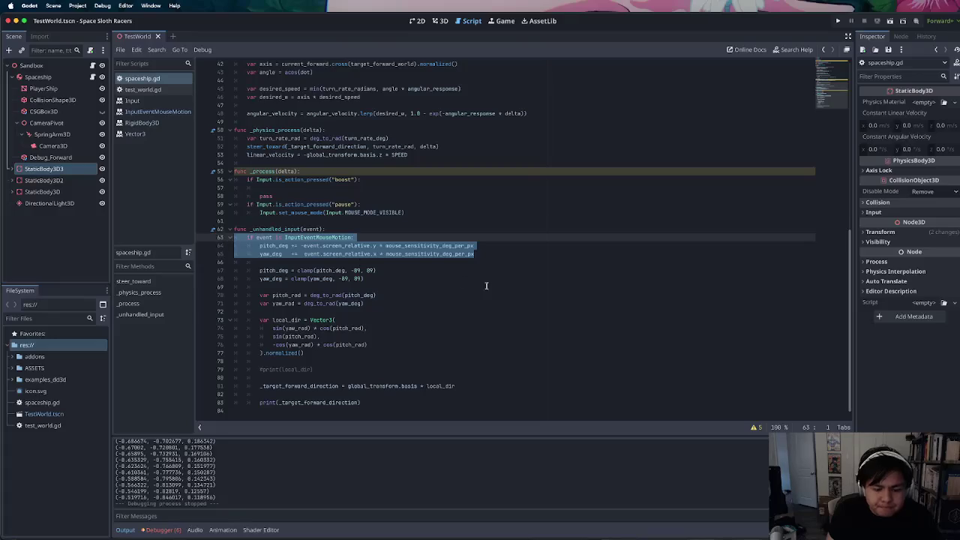
pyautogui.press('super+Tab')
pyautogui.press('super+Tab')
pyautogui.press('super+Tab')
pyautogui.click(376, 294)
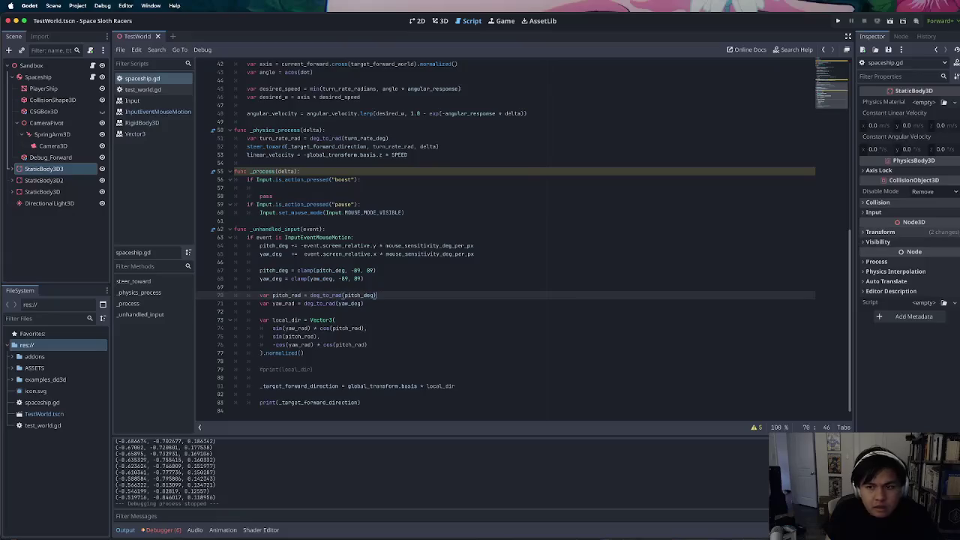
pyautogui.press('super+Tab')
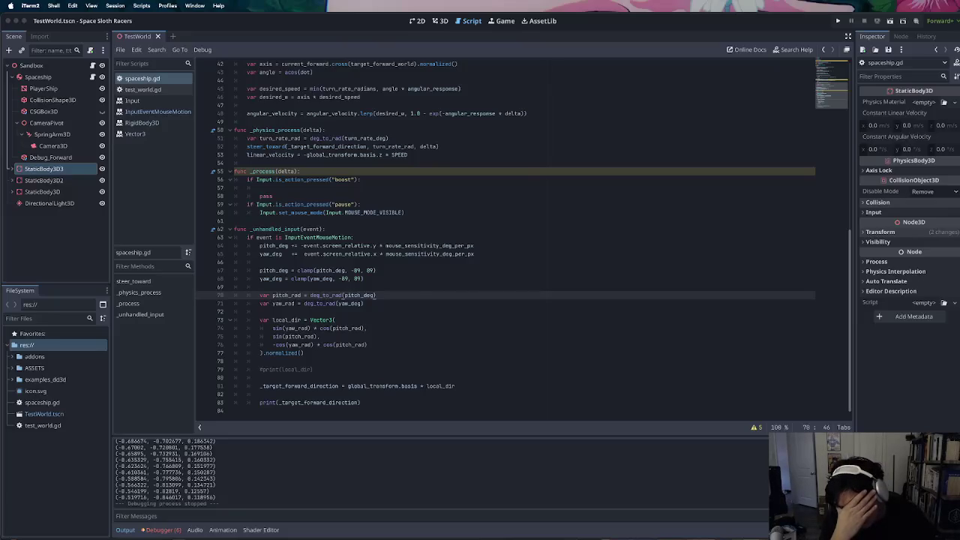
pyautogui.press('super+Tab')
pyautogui.press('super+Tab')
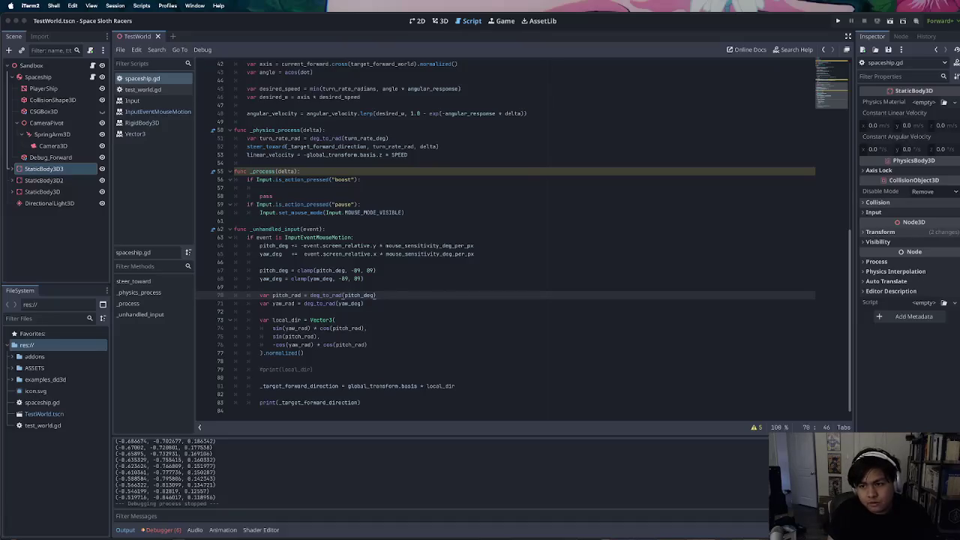
pyautogui.doubleClick(347, 246)
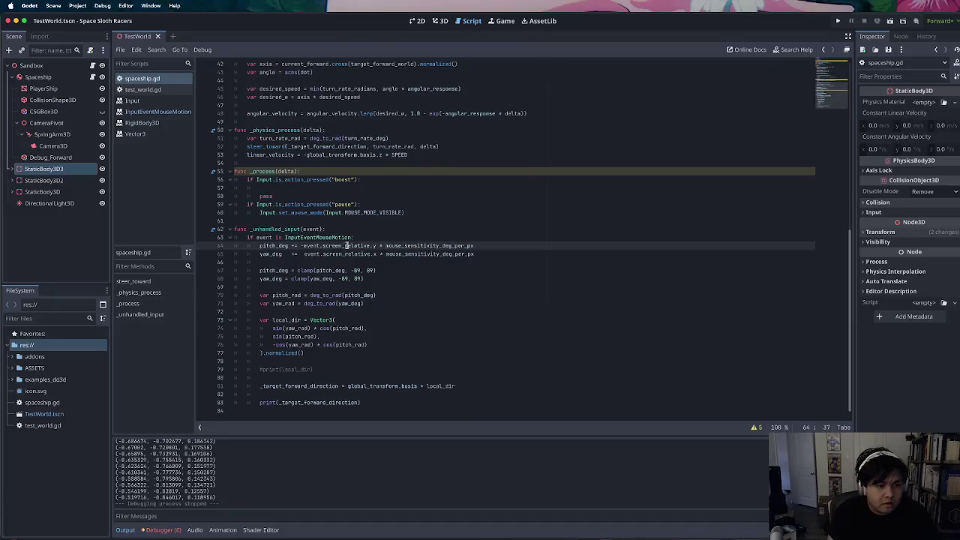
# Switch lines 64 and 65 from event.screen_relative to event.relative and run the game
pyautogui.write('relative')
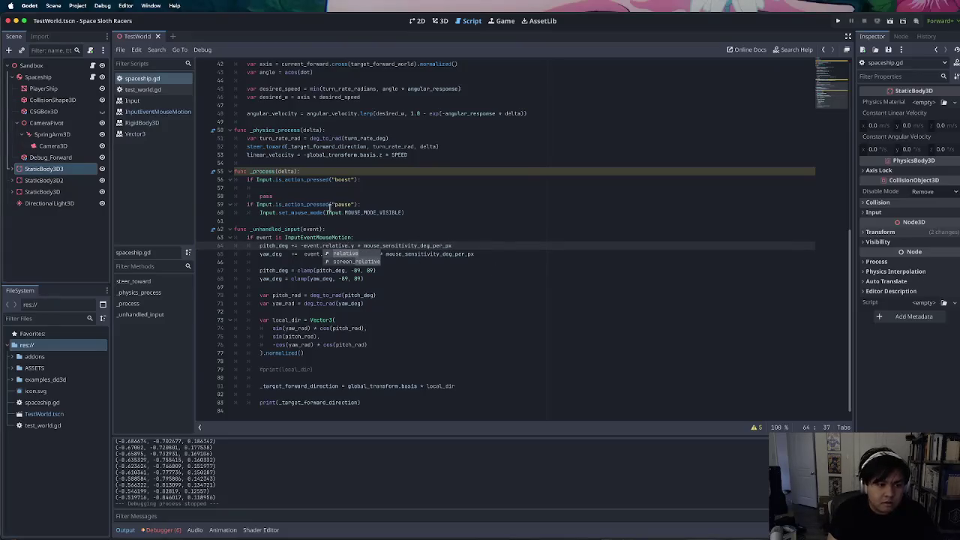
pyautogui.click(321, 208)
pyautogui.doubleClick(337, 246)
pyautogui.click(354, 253)
pyautogui.doubleClick(354, 254)
pyautogui.hotkey('ctrl', 'v')
pyautogui.hotkey('shift', 'Up')
pyautogui.hotkey('shift', 'Up')
pyautogui.hotkey('shift', 'Up')
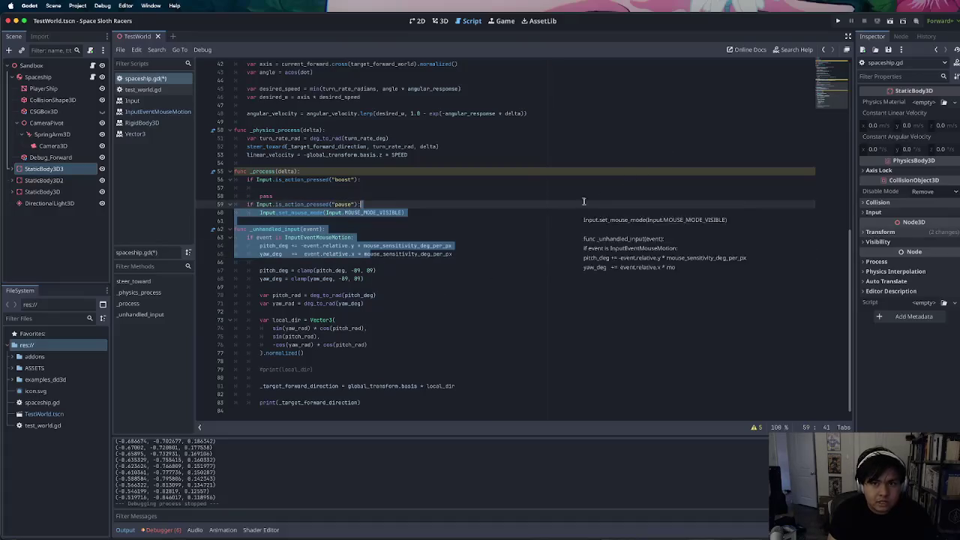
pyautogui.click(597, 248)
pyautogui.click(890, 22)
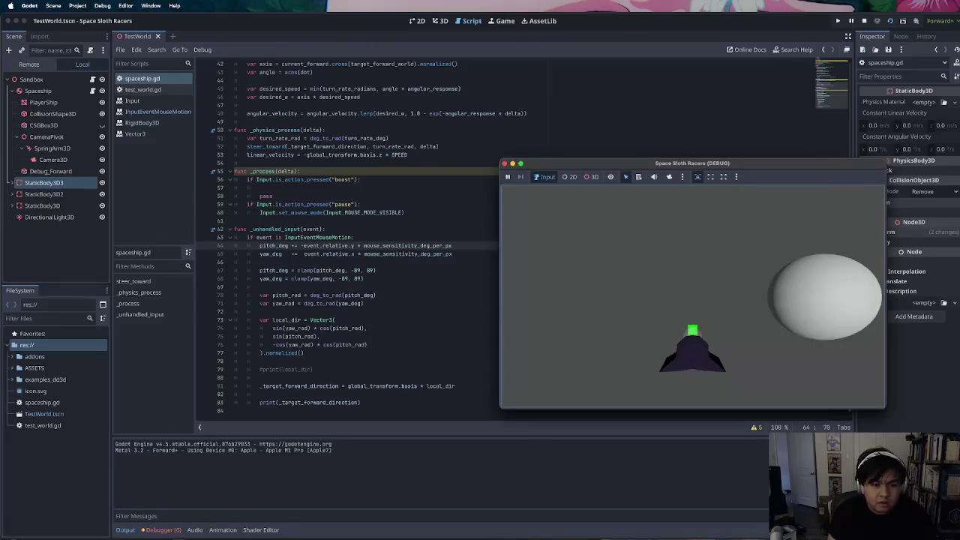
# Watch the red debug arrow follow the mouse, then close the game window
pyautogui.moveTo(693, 293)
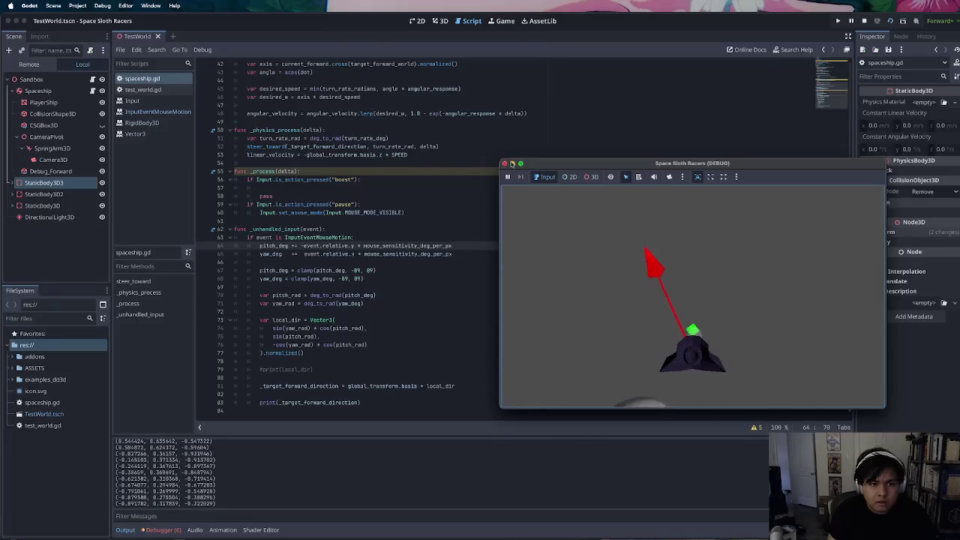
pyautogui.click(506, 164)
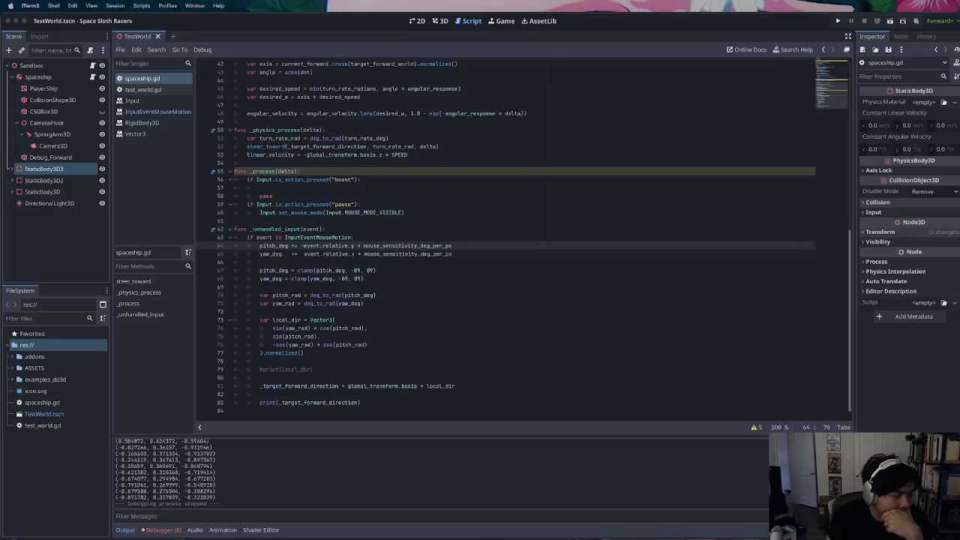
pyautogui.click(406, 255)
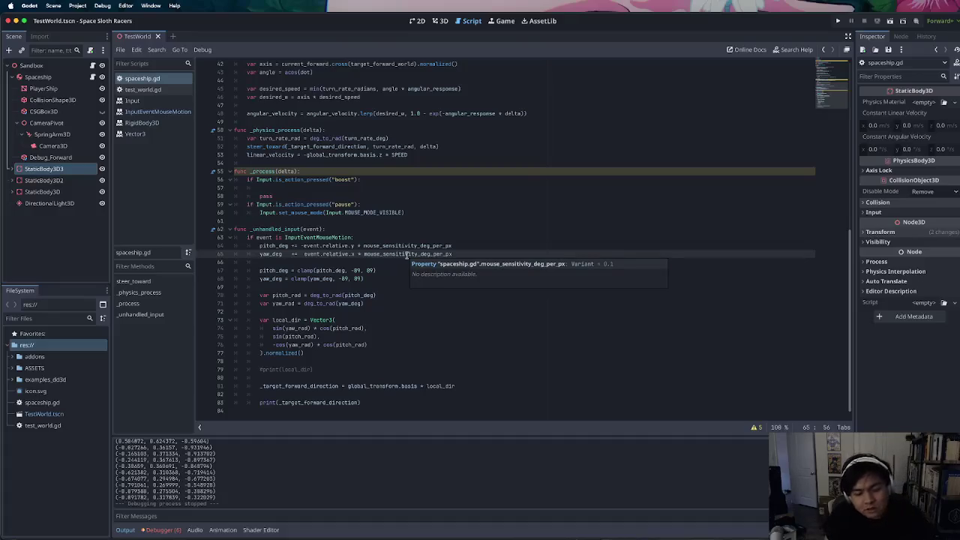
pyautogui.press('super+Tab')
pyautogui.press('super+Tab')
pyautogui.press('super+Tab')
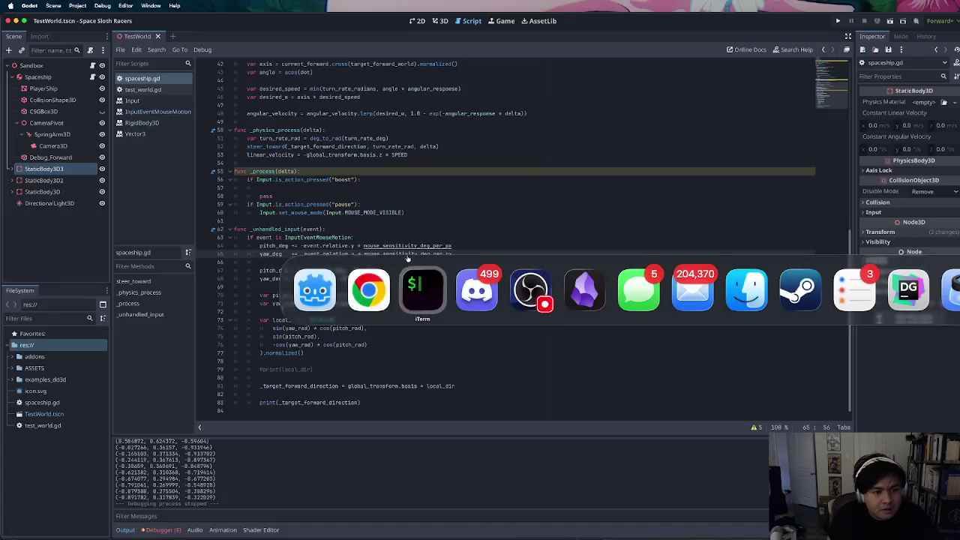
pyautogui.press('Escape')
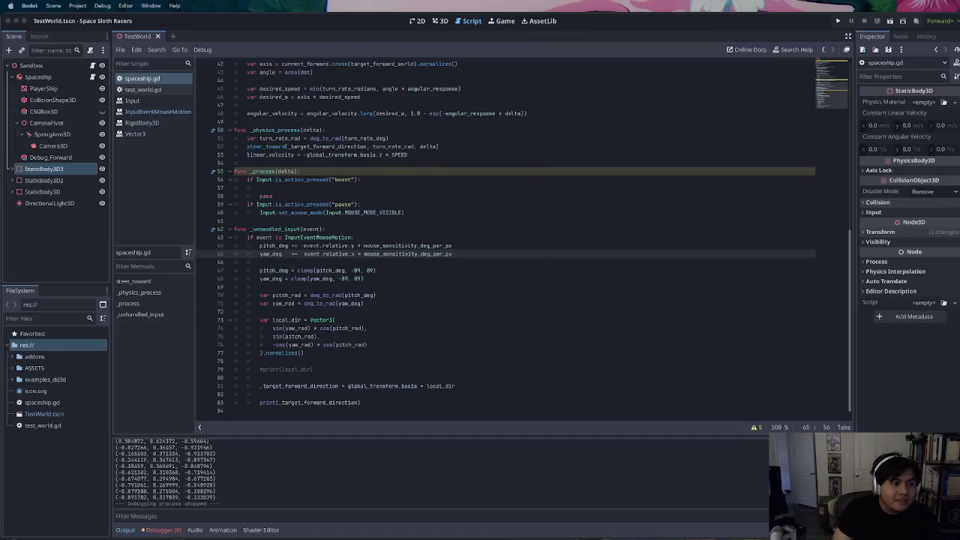
pyautogui.click(402, 173)
pyautogui.click(397, 156)
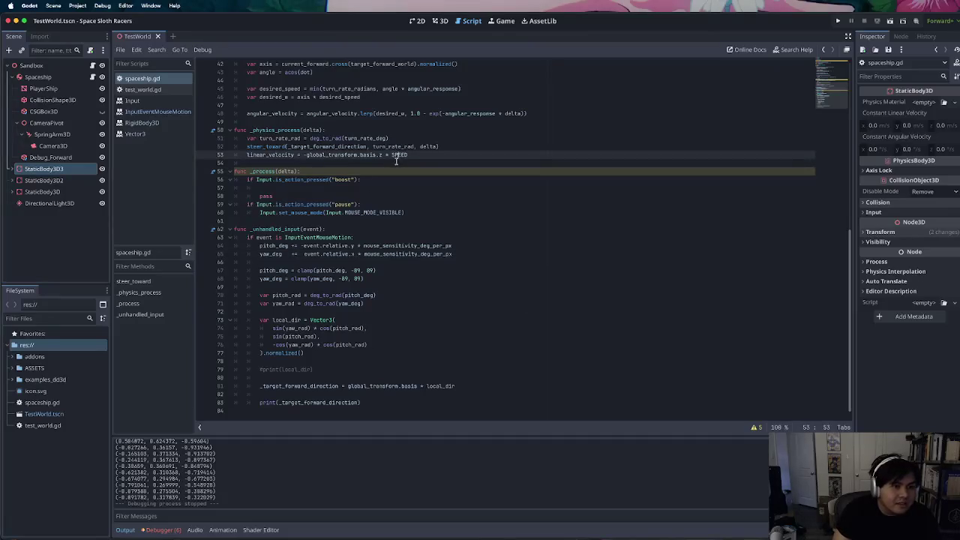
# Place the caret between the debug-arrow blocks, then bring Chrome's vulture search over the editor
pyautogui.scroll(10, 391, 181)
pyautogui.scroll(1, 381, 202)
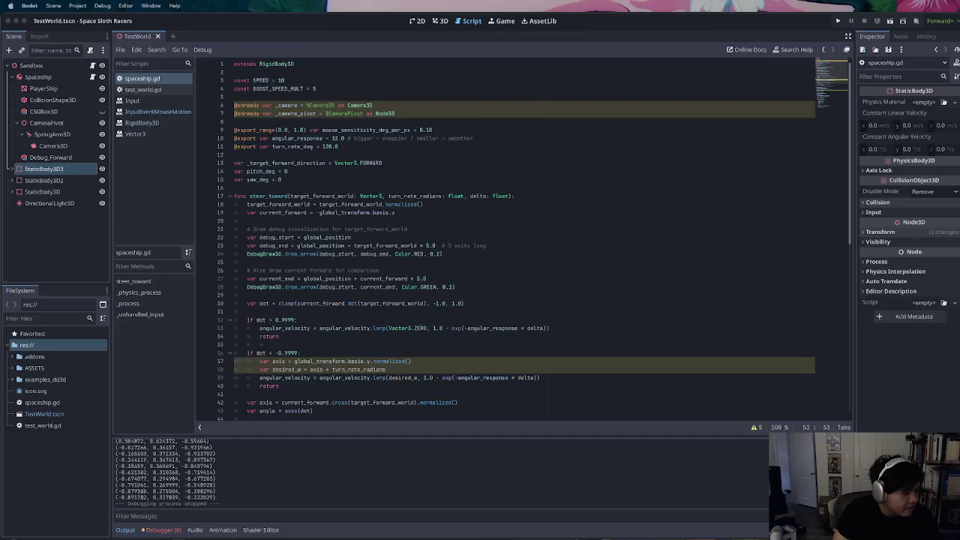
pyautogui.click(472, 262)
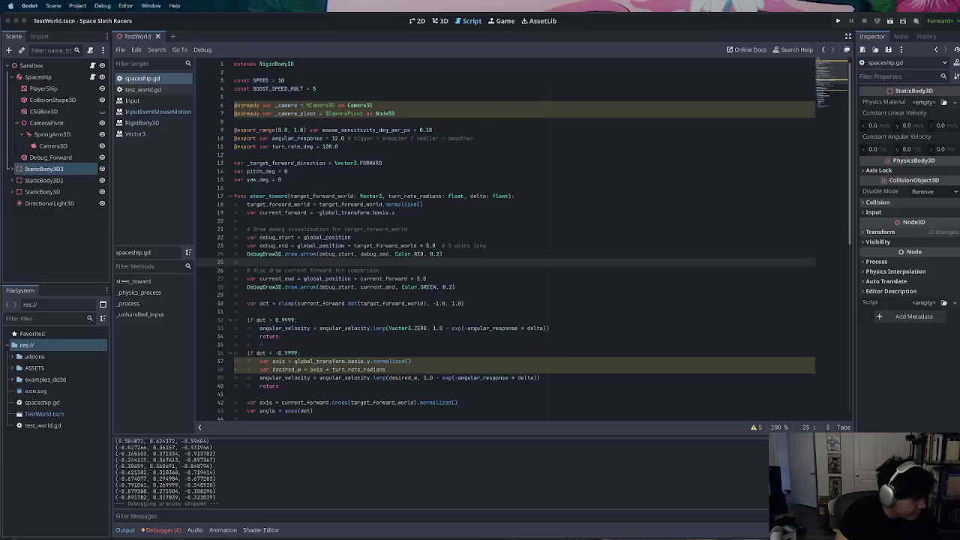
pyautogui.press('super+Tab')
pyautogui.moveTo(579, 208)
pyautogui.mouseDown()
pyautogui.moveTo(515, 157)
pyautogui.moveTo(276, 71)
pyautogui.mouseUp()
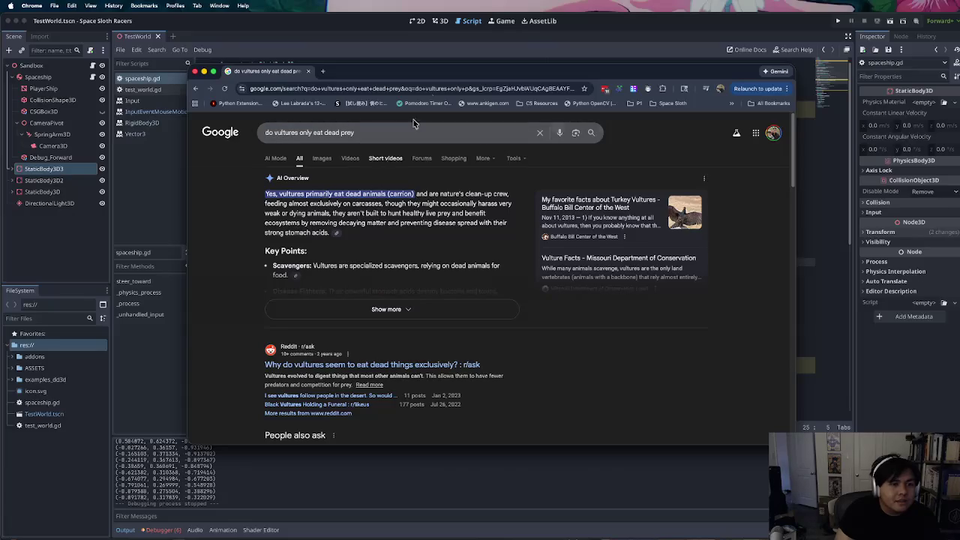
# Hide Chrome and refocus the spaceship.gd script editor in Godot
pyautogui.press('super+Tab')
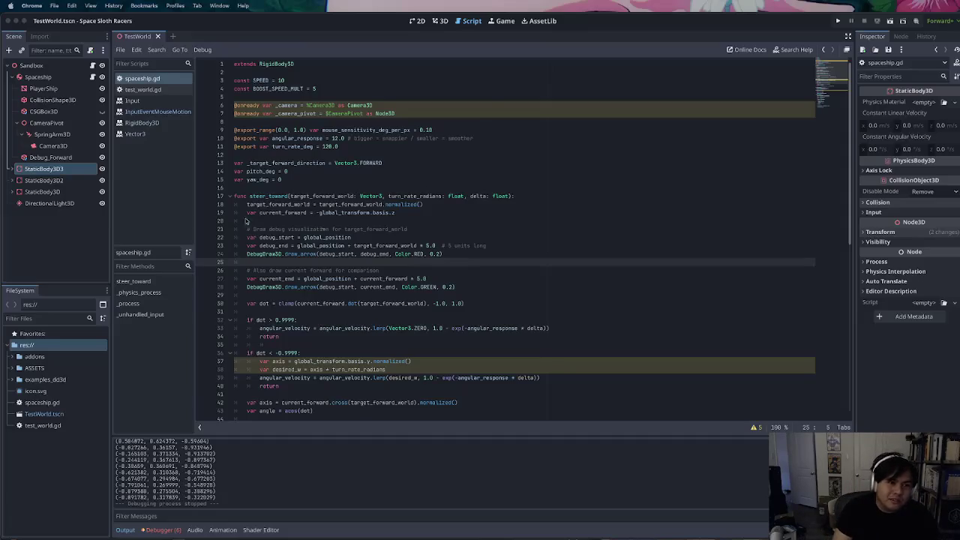
pyautogui.click(397, 244)
# Place the caret on lines 20 and 15, then scroll down through spaceship.gd
pyautogui.click(421, 221)
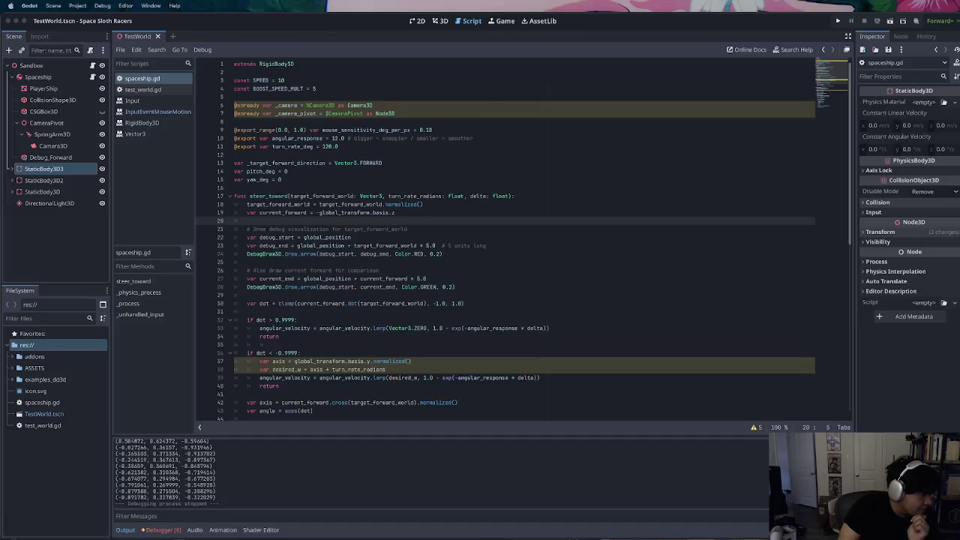
pyautogui.click(497, 177)
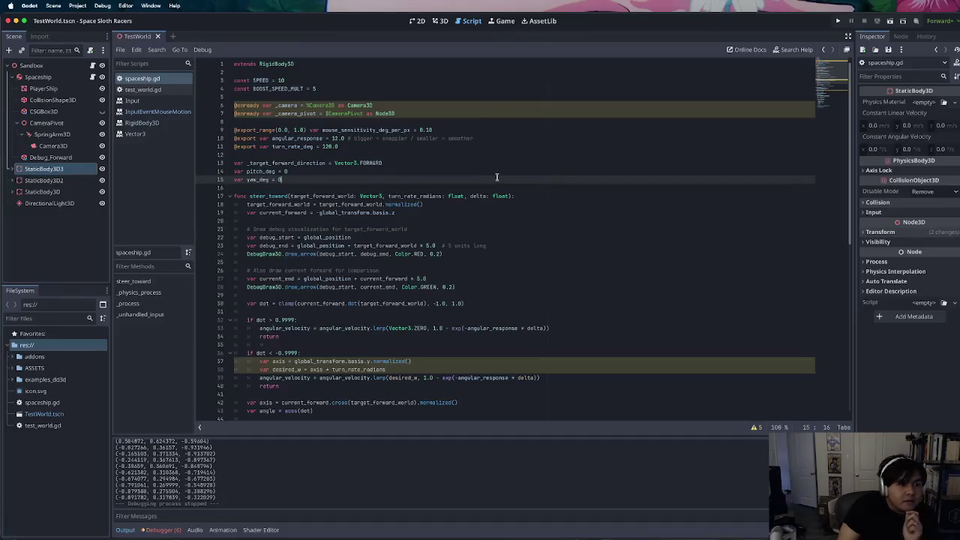
pyautogui.scroll(-10, 488, 258)
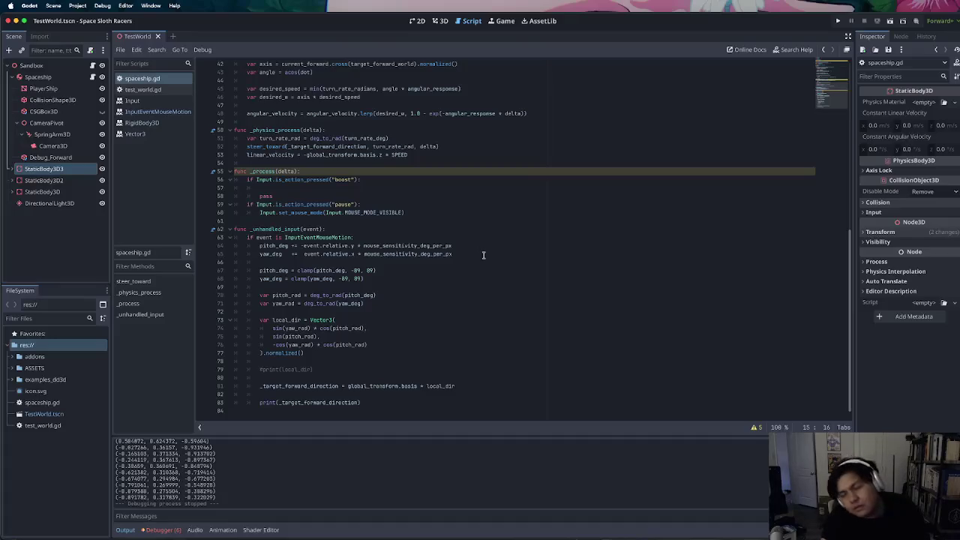
pyautogui.press('super+Tab')
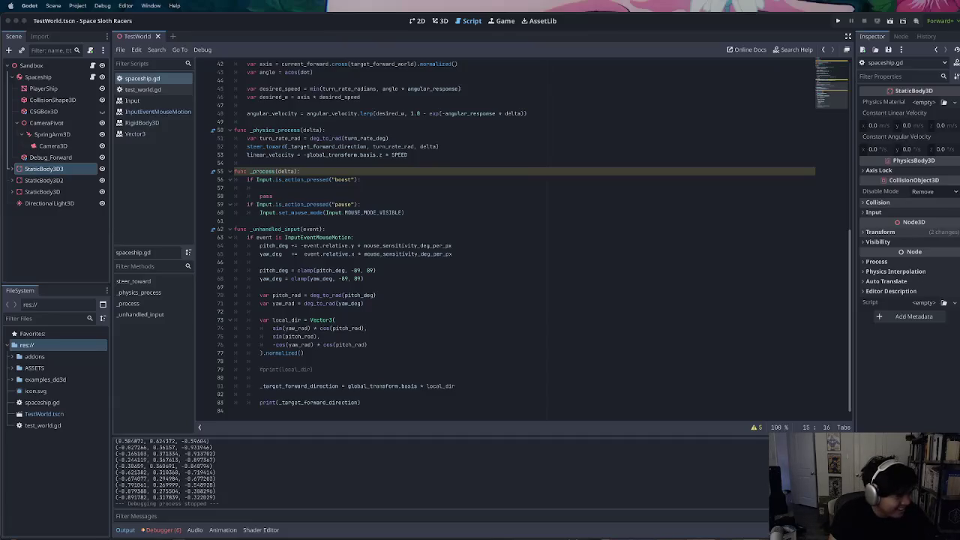
pyautogui.press('super+Tab')
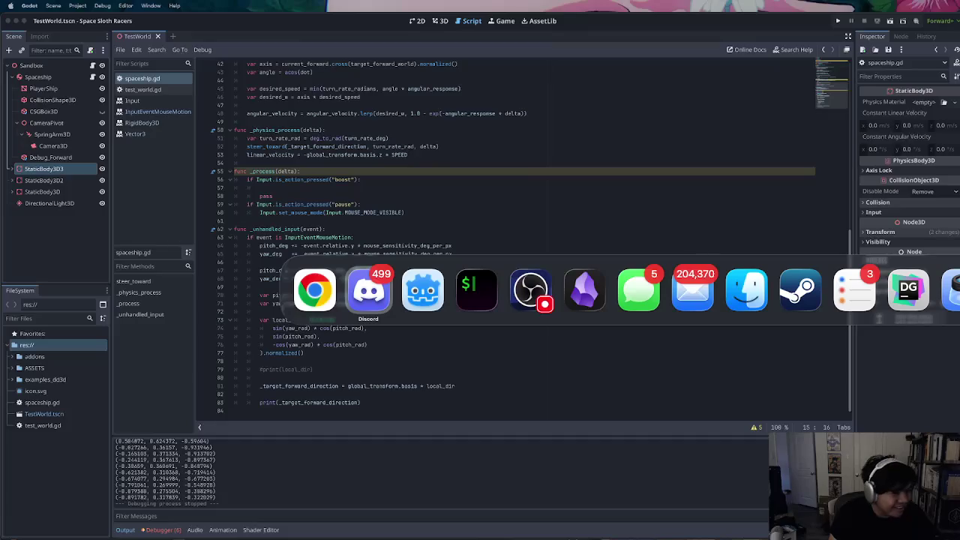
# Cycle through the open applications with Cmd+Tab, ending on Google Chrome
pyautogui.press('super+Tab')
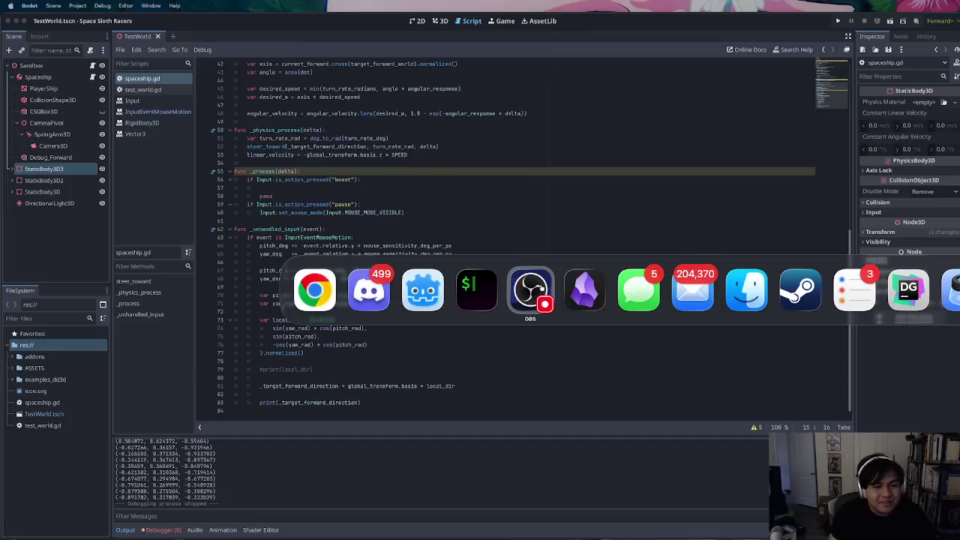
pyautogui.press('Escape')
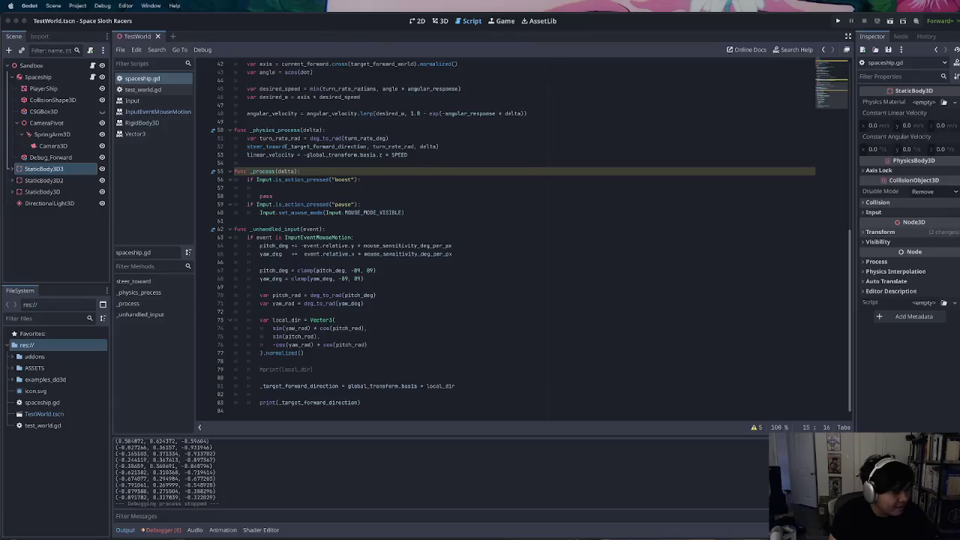
pyautogui.press('super+Tab')
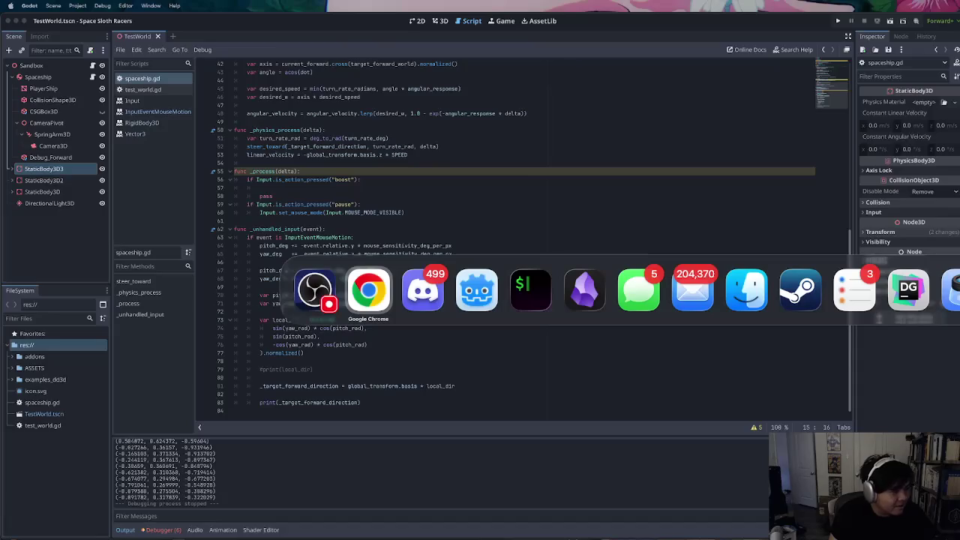
pyautogui.press('Tab')
pyautogui.hotkey('shift', 'Tab')
pyautogui.hotkey('shift', 'Tab')
pyautogui.press('Escape')
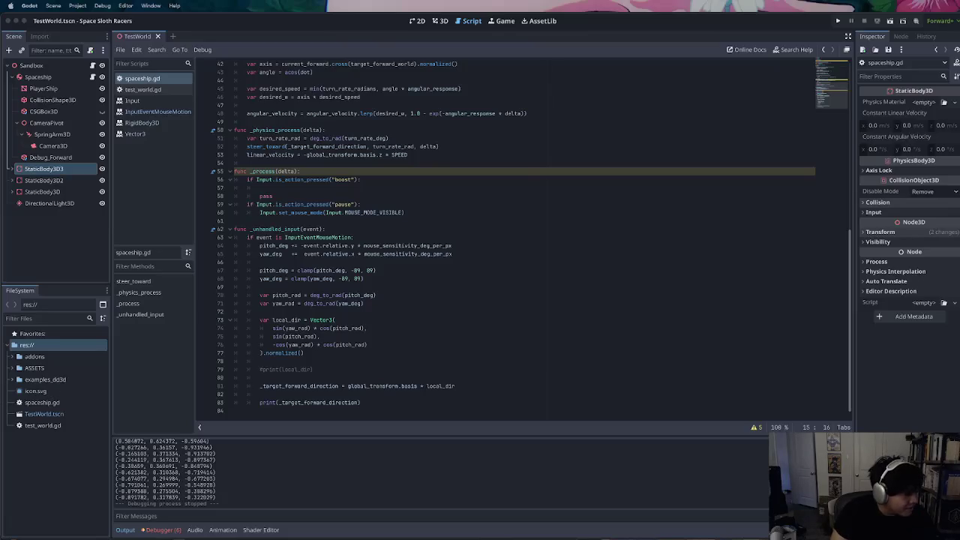
pyautogui.press('super+Tab')
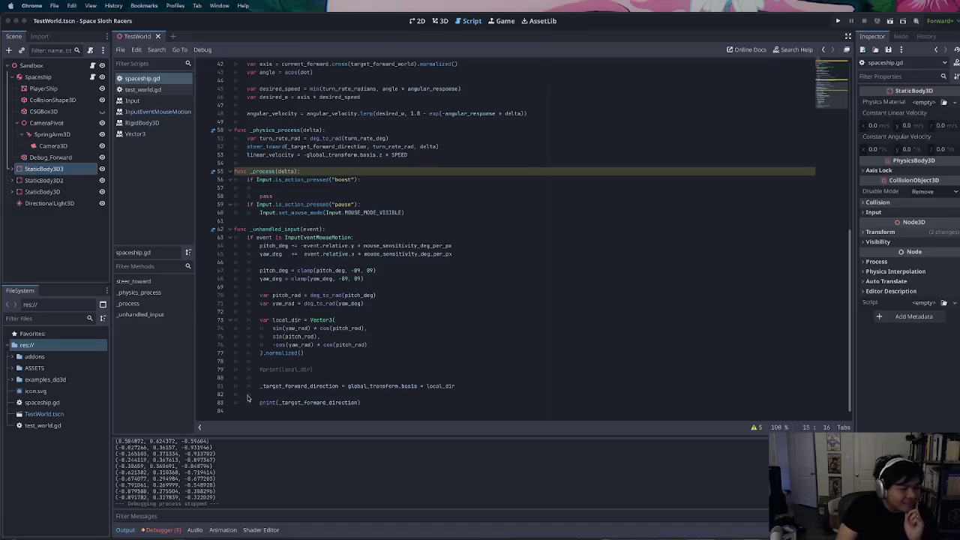
pyautogui.click(502, 272)
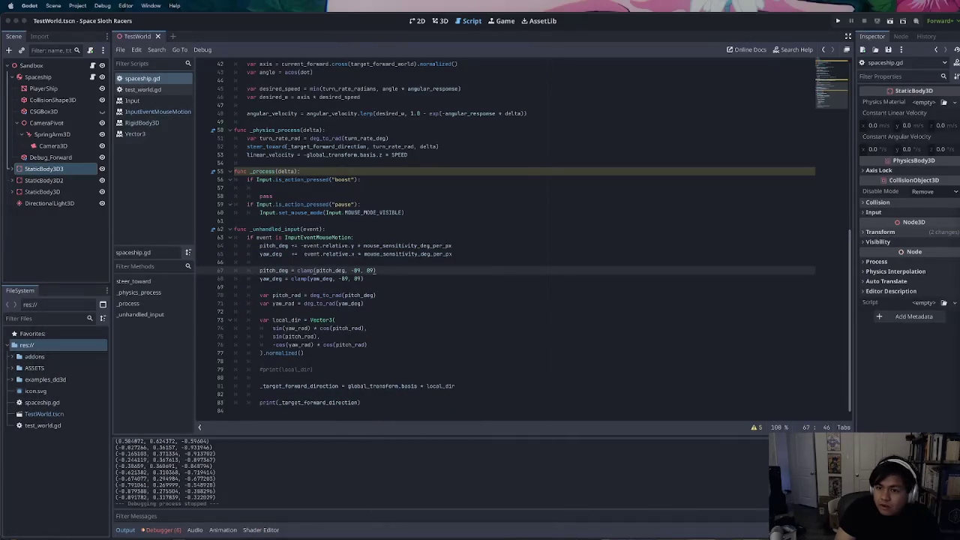
# Switch over to Discord with Cmd+Tab
pyautogui.press('super+Tab')
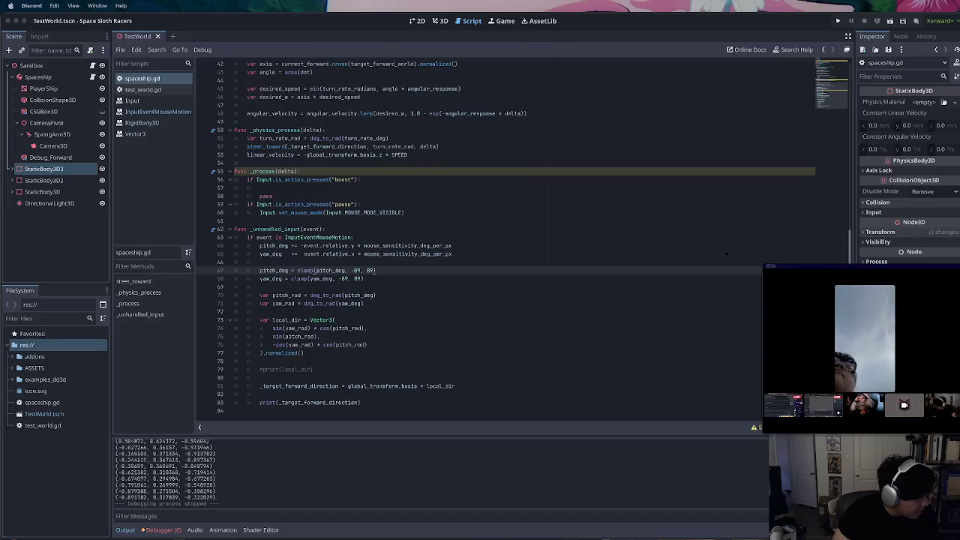
# Dismiss the Discord call window's context menu
pyautogui.moveTo(867, 399)
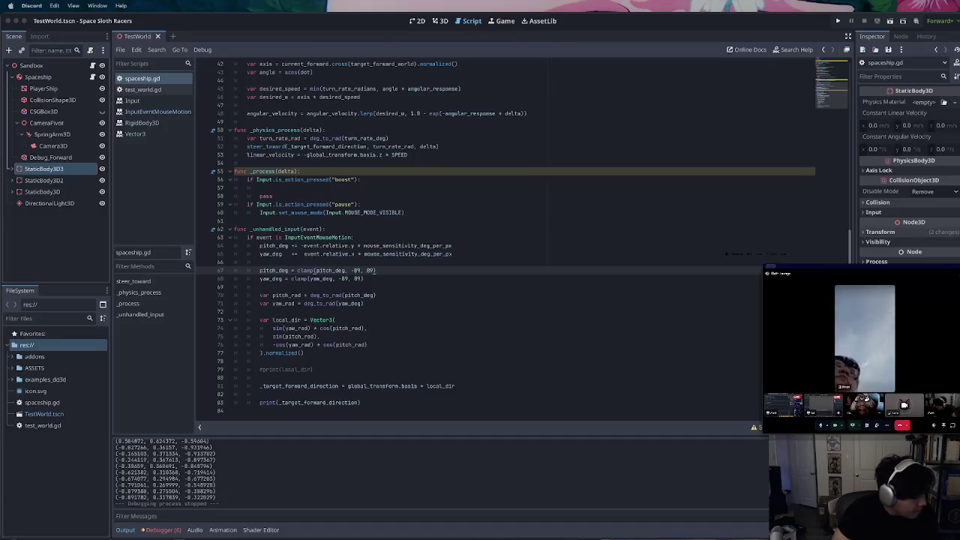
pyautogui.press('Escape')
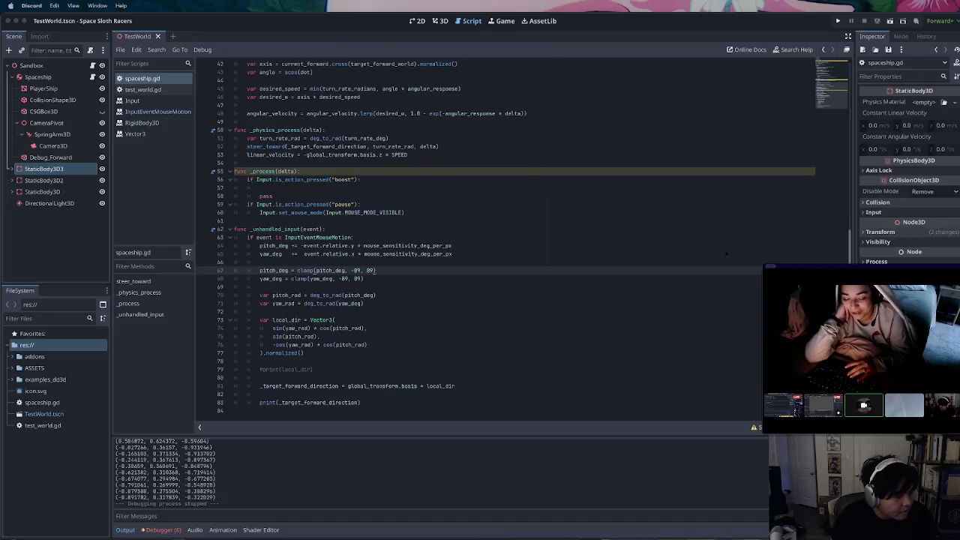
pyautogui.moveTo(726, 253)
pyautogui.mouseDown()
pyautogui.moveTo(565, 287)
pyautogui.moveTo(495, 388)
pyautogui.moveTo(538, 365)
pyautogui.moveTo(526, 340)
pyautogui.moveTo(520, 355)
pyautogui.moveTo(646, 220)
pyautogui.moveTo(717, 255)
pyautogui.mouseUp()
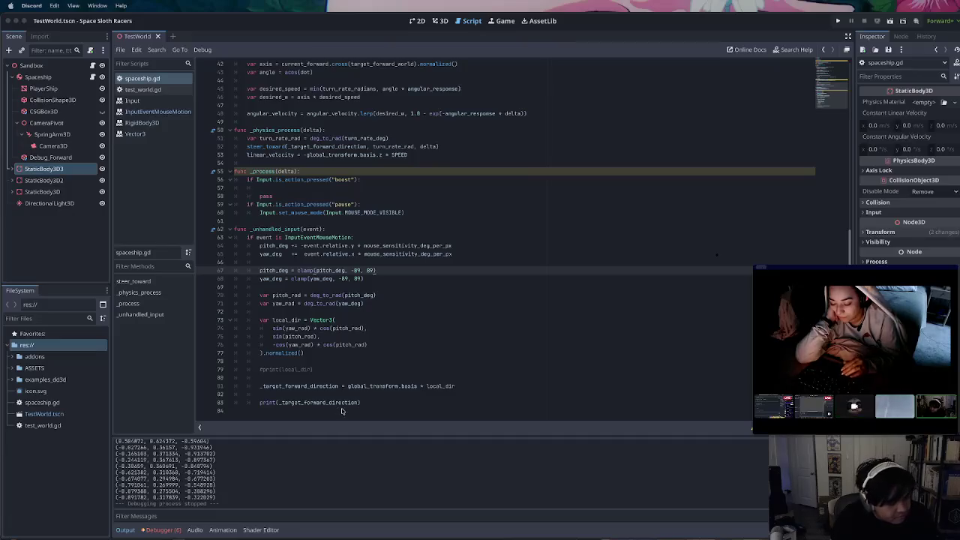
pyautogui.click(592, 338)
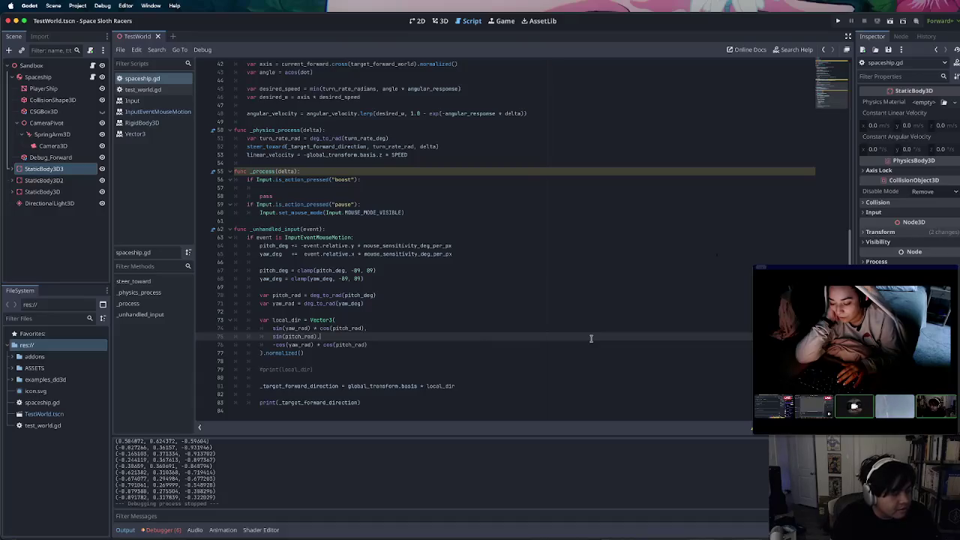
pyautogui.click(548, 279)
pyautogui.scroll(10, 547, 280)
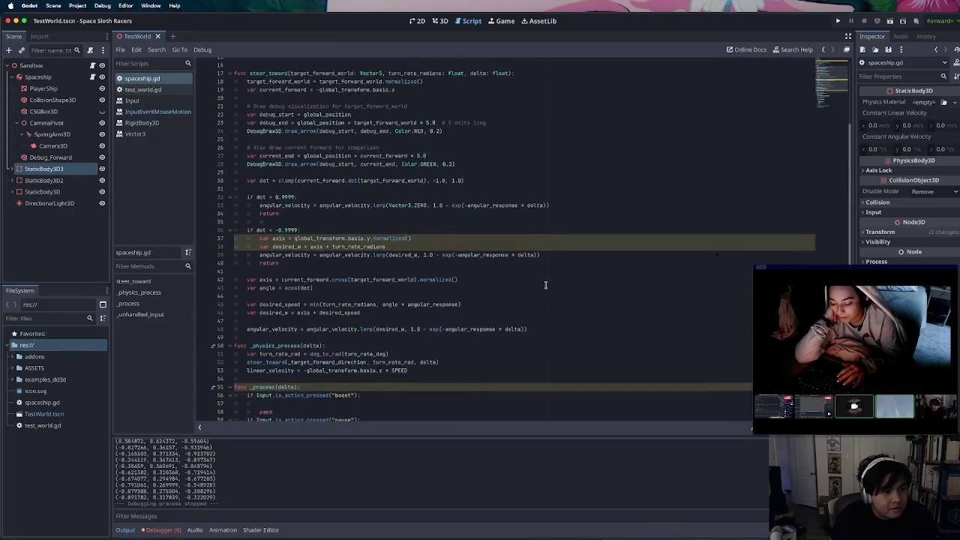
pyautogui.scroll(-7, 545, 285)
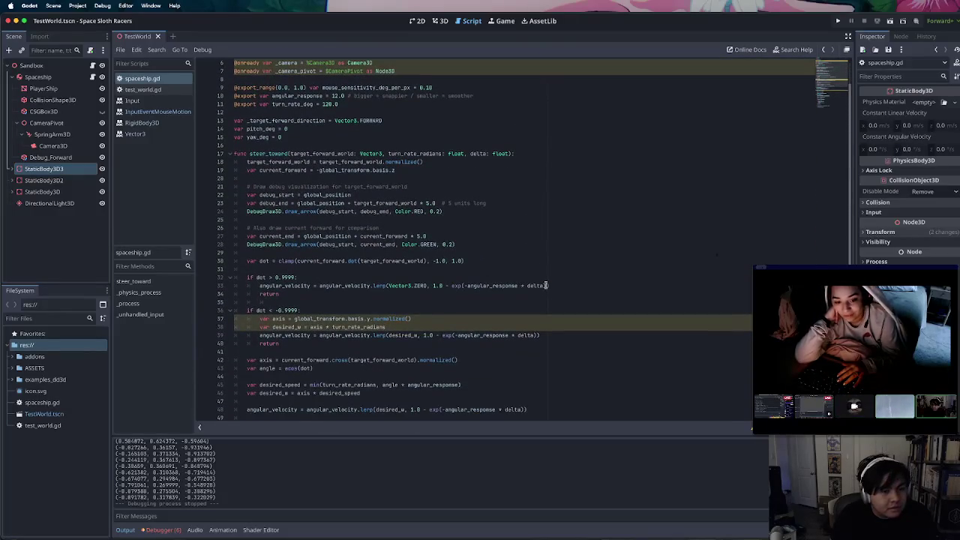
pyautogui.scroll(5, 442, 345)
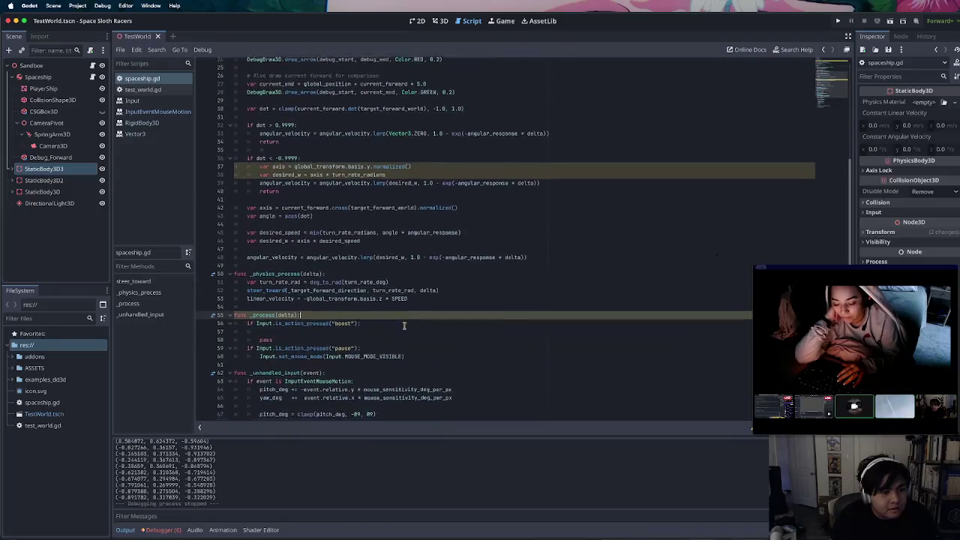
pyautogui.click(349, 315)
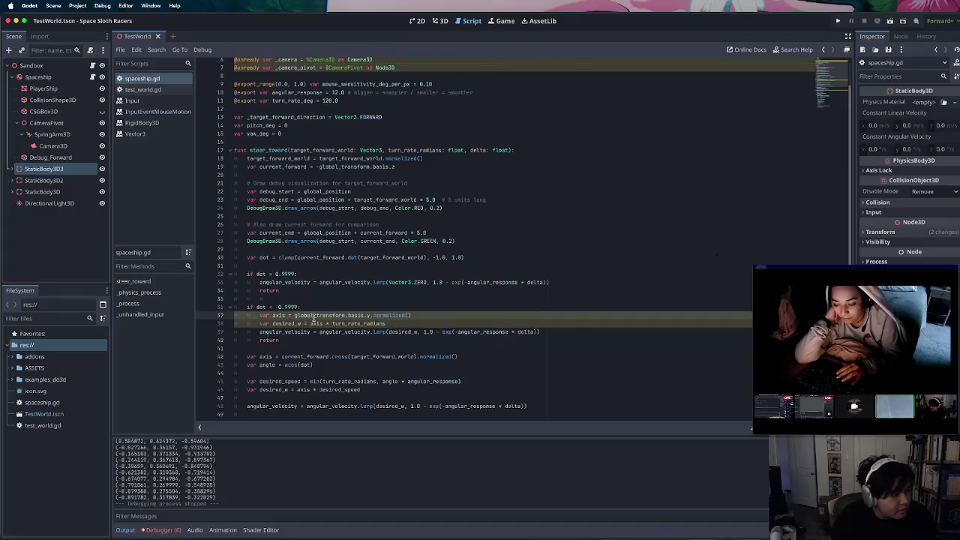
pyautogui.moveTo(314, 316)
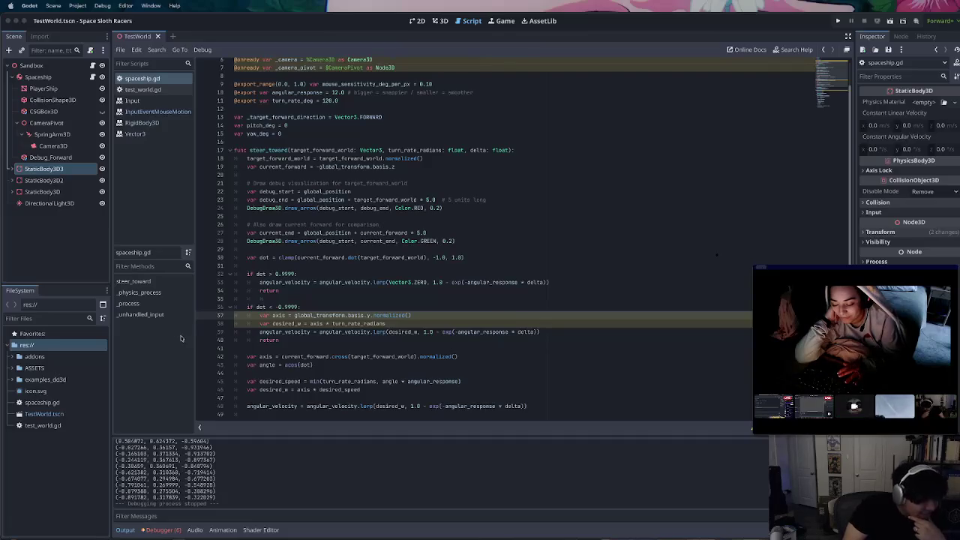
pyautogui.press('super+Tab')
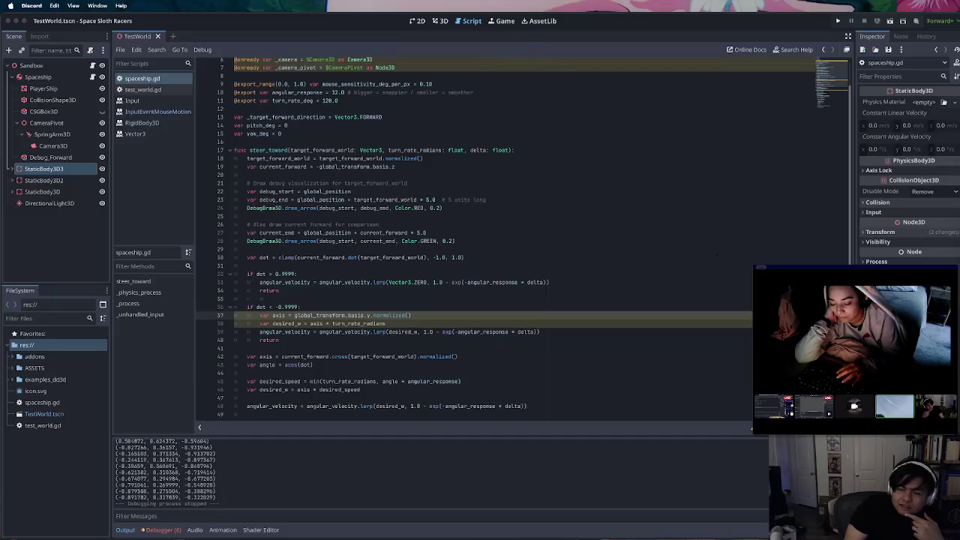
pyautogui.click(552, 323)
pyautogui.scroll(-10, 552, 323)
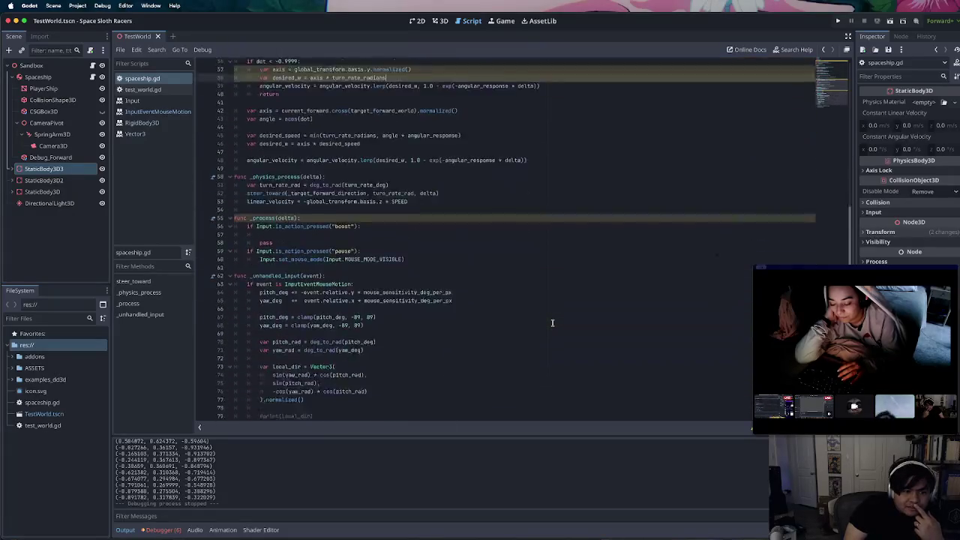
pyautogui.click(323, 245)
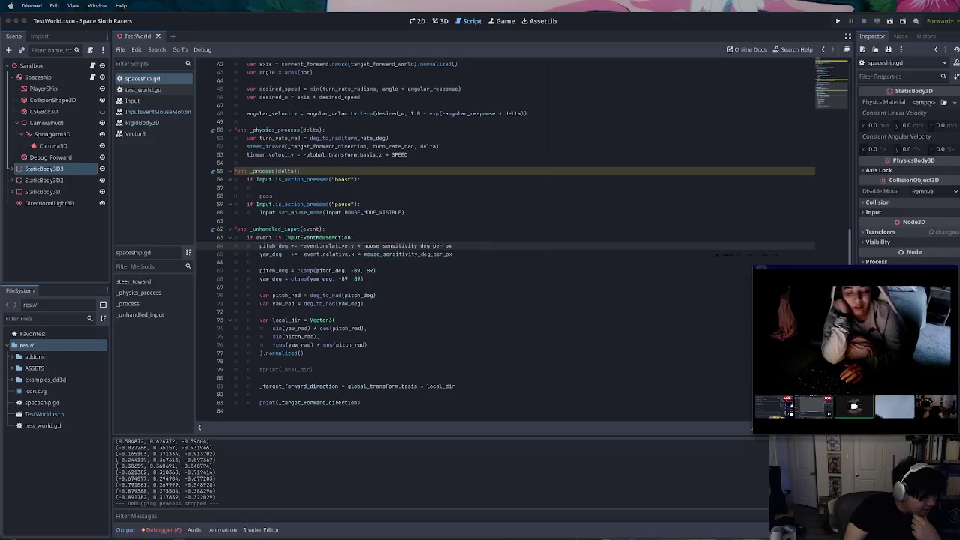
# Switch the Discord call's main feed to another participant and collapse the thumbnail strip
pyautogui.moveTo(856, 402)
pyautogui.rightClick(889, 405)
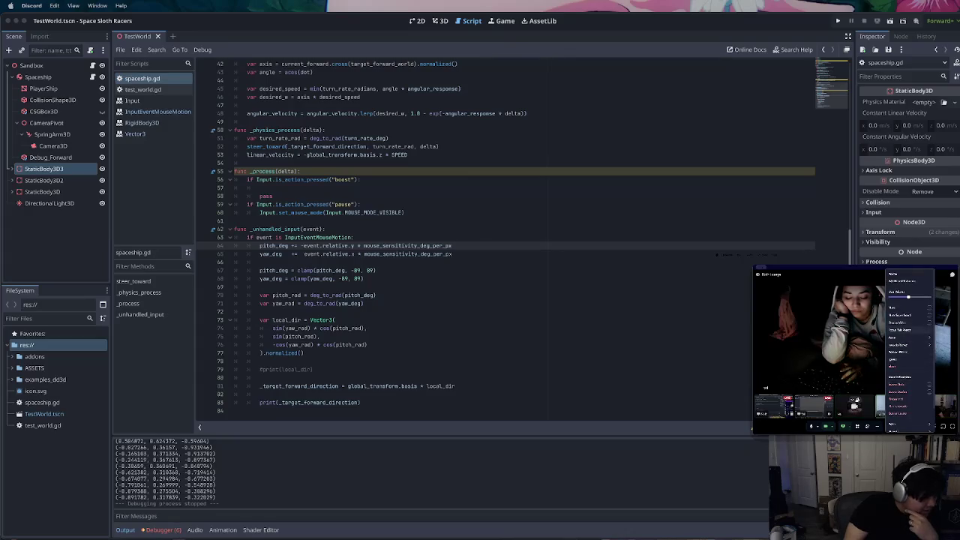
pyautogui.click(893, 406)
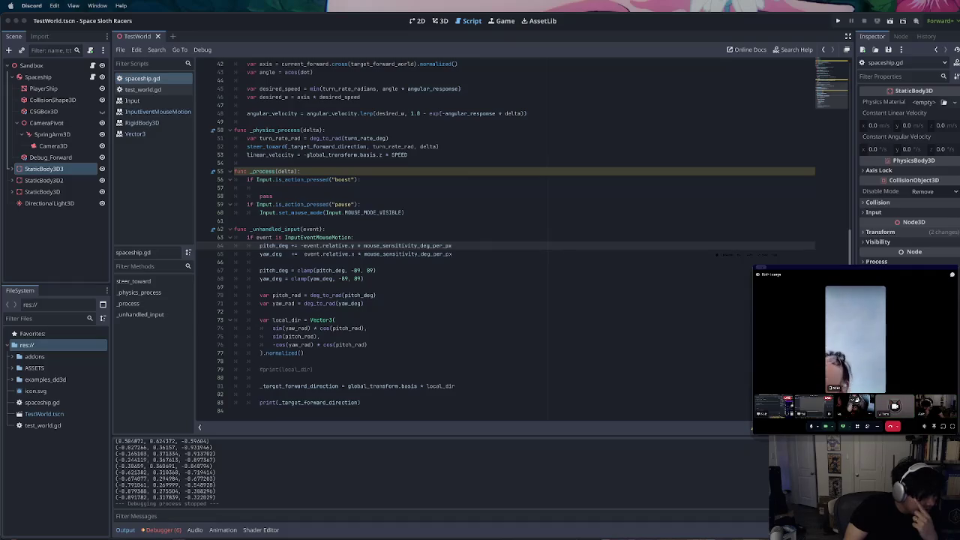
pyautogui.rightClick(855, 399)
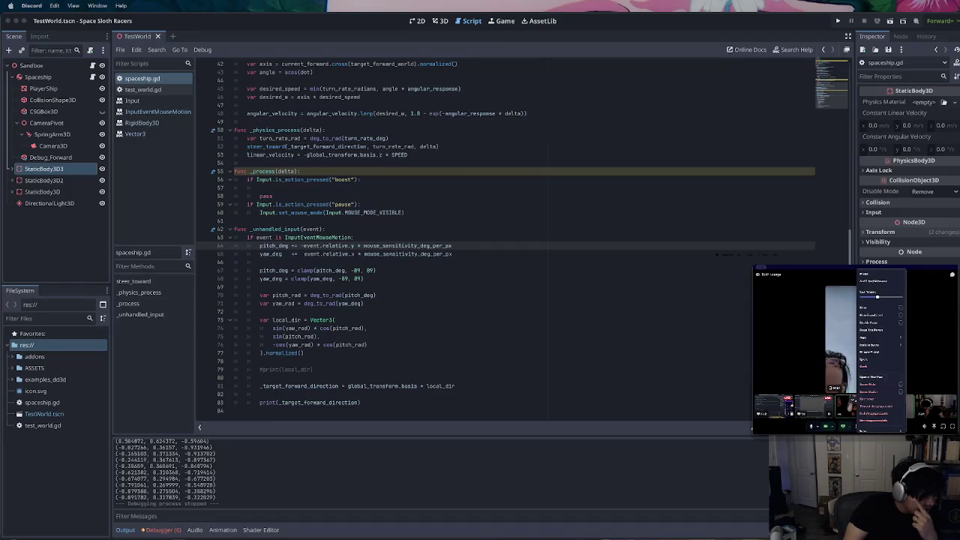
pyautogui.press('Escape')
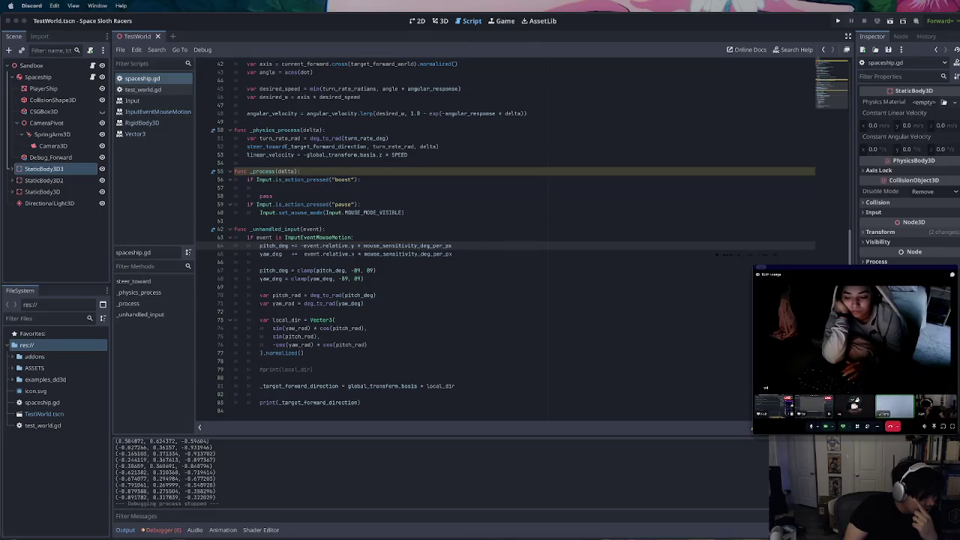
pyautogui.click(855, 400)
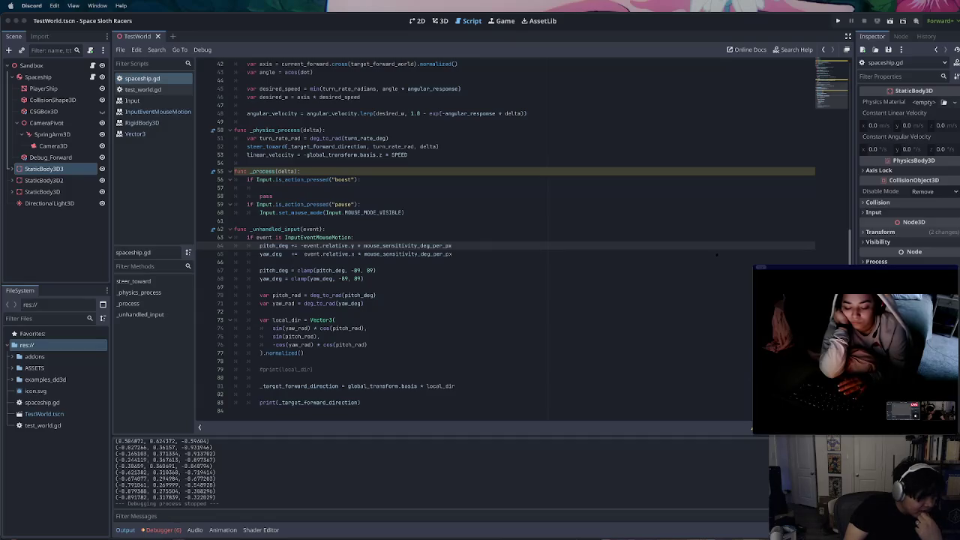
# Replace event.relative with event.velocity on line 64 using autocomplete
pyautogui.click(578, 188)
pyautogui.scroll(1, 578, 188)
pyautogui.scroll(3, 578, 188)
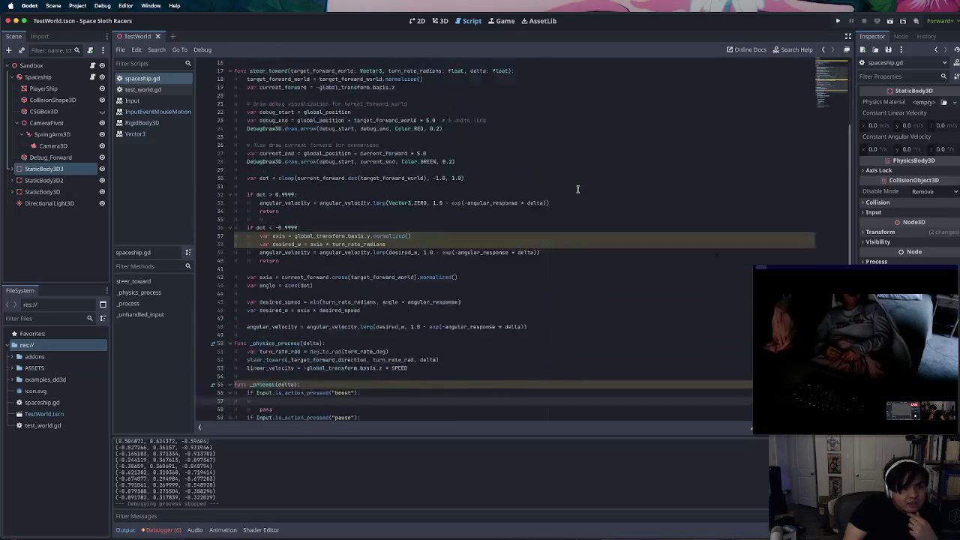
pyautogui.scroll(-7, 577, 190)
pyautogui.scroll(5, 576, 192)
pyautogui.scroll(-1, 576, 192)
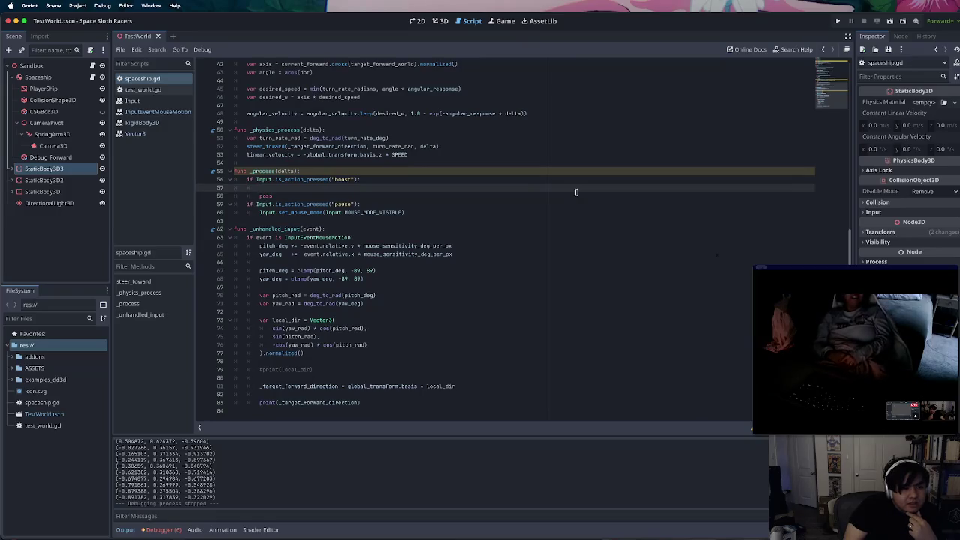
pyautogui.doubleClick(351, 247)
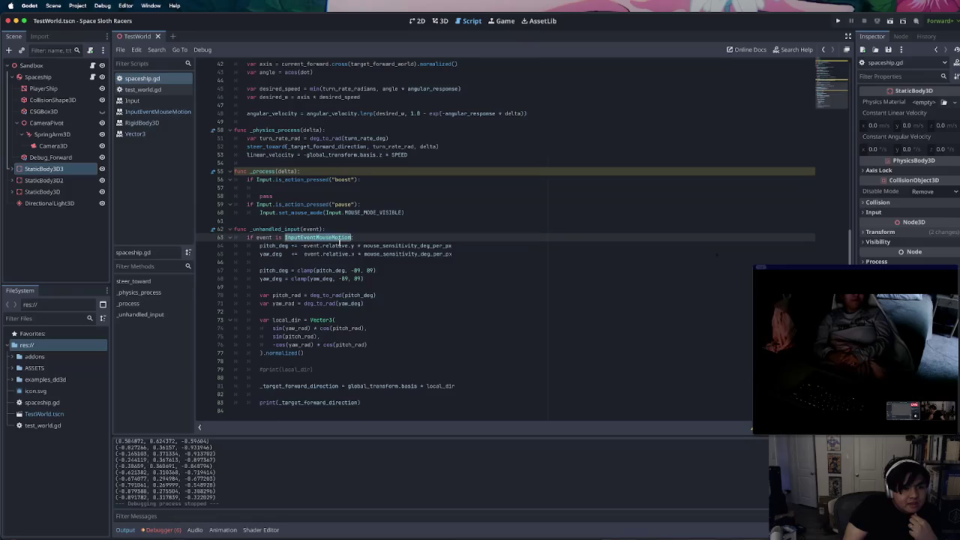
pyautogui.write('ve')
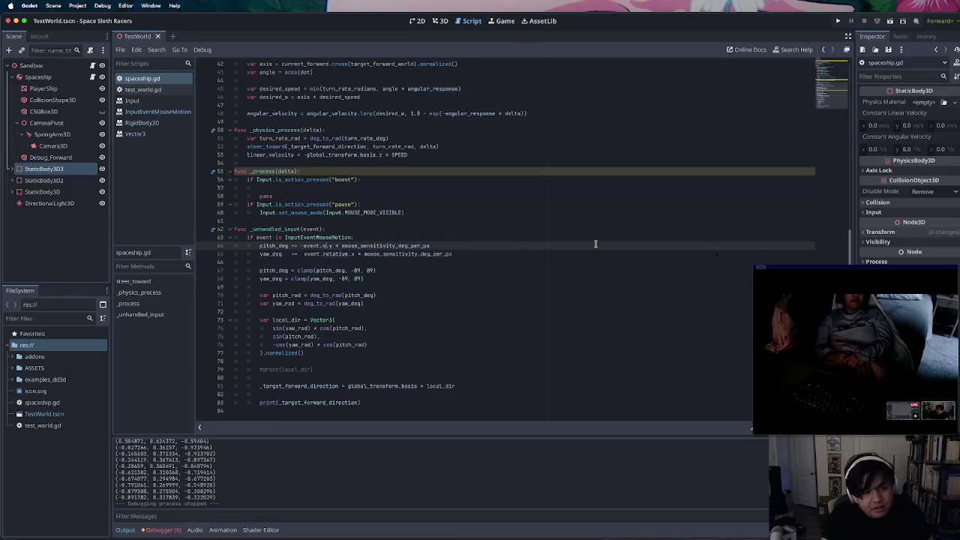
pyautogui.press('Return')
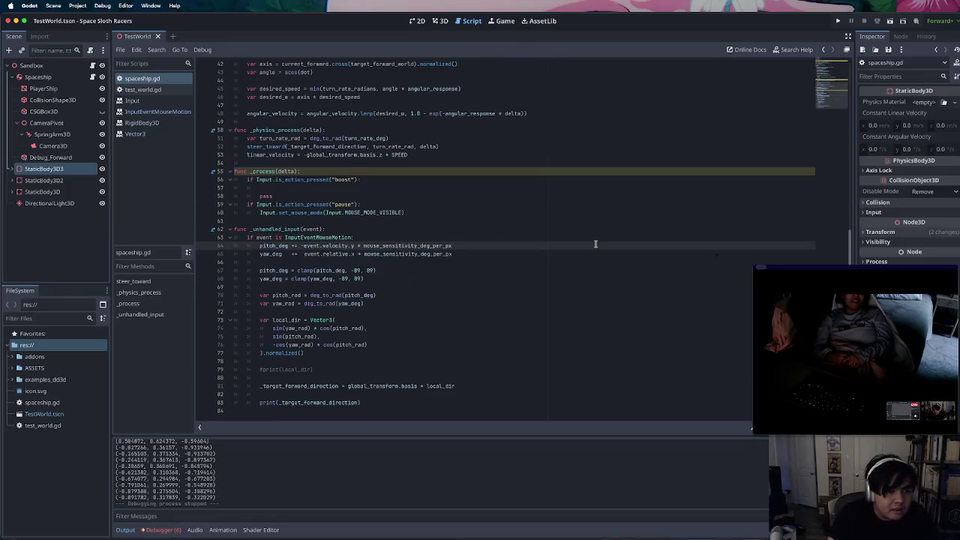
# Change line 65 to velocity too, save spaceship.gd, and run the game to test steering
pyautogui.doubleClick(335, 239)
pyautogui.doubleClick(334, 245)
pyautogui.hotkey('ctrl', 'c')
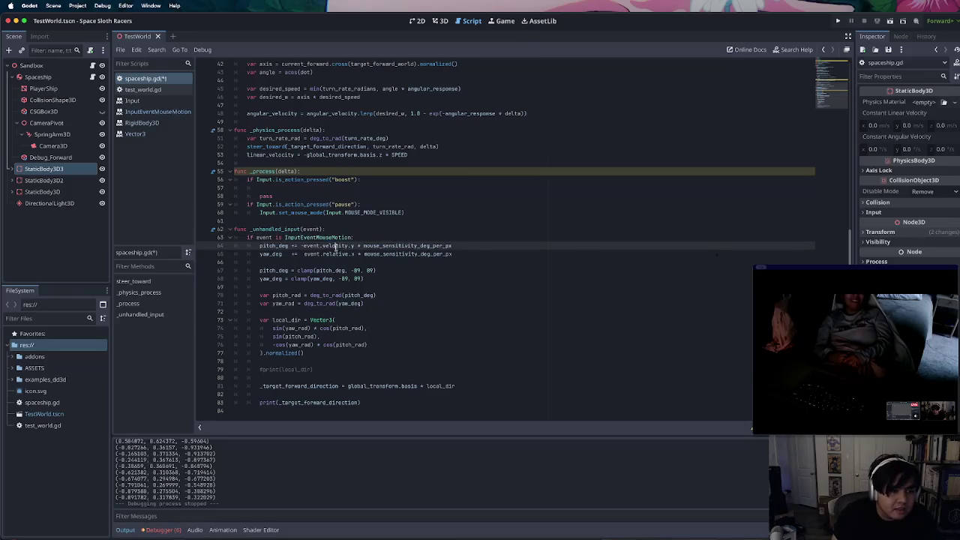
pyautogui.doubleClick(325, 254)
pyautogui.hotkey('ctrl', 'v')
pyautogui.click(583, 221)
pyautogui.hotkey('ctrl', 's')
pyautogui.click(889, 23)
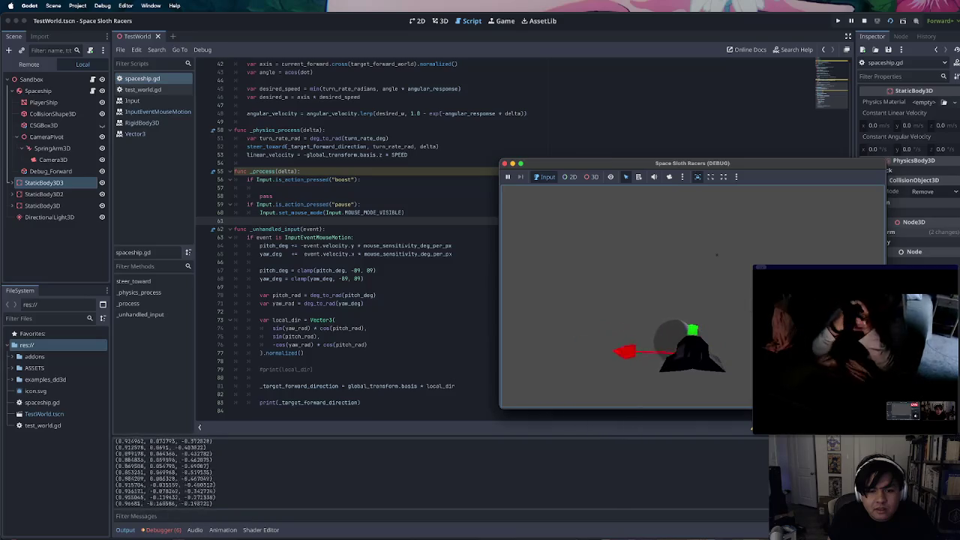
pyautogui.press('Escape')
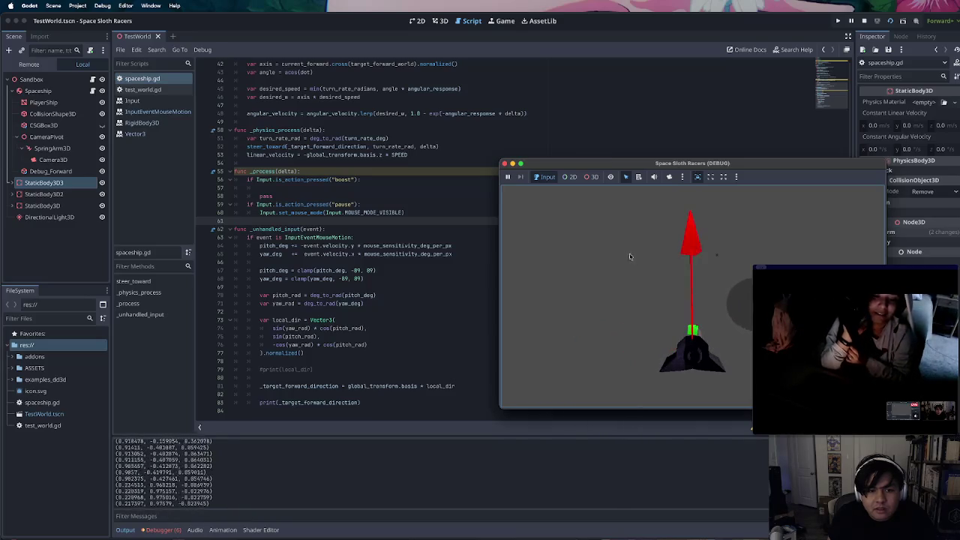
pyautogui.click(505, 164)
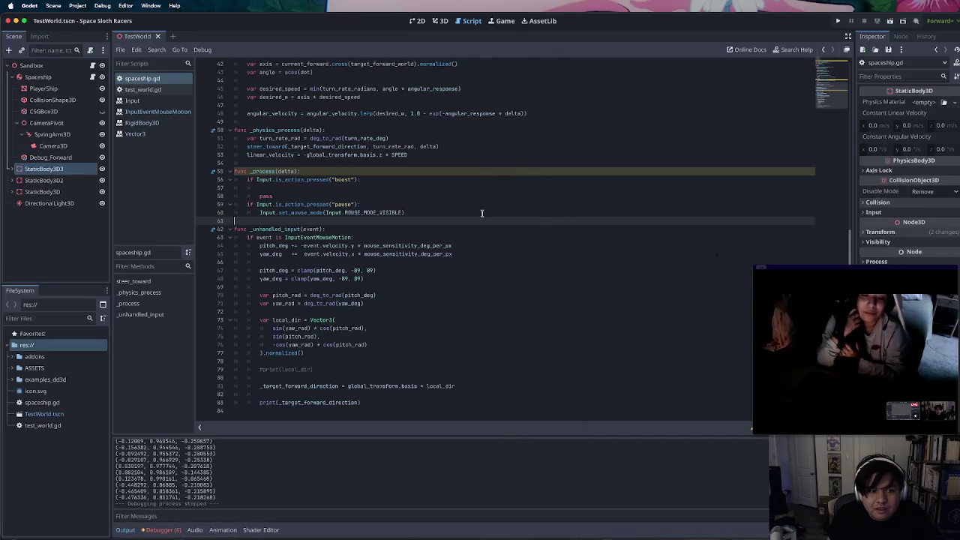
# Switch pitch and yaw on lines 64–65 to event.screen_relative with a multi-cursor rename
pyautogui.doubleClick(319, 246)
pyautogui.write('-event.ve')
pyautogui.press('Return')
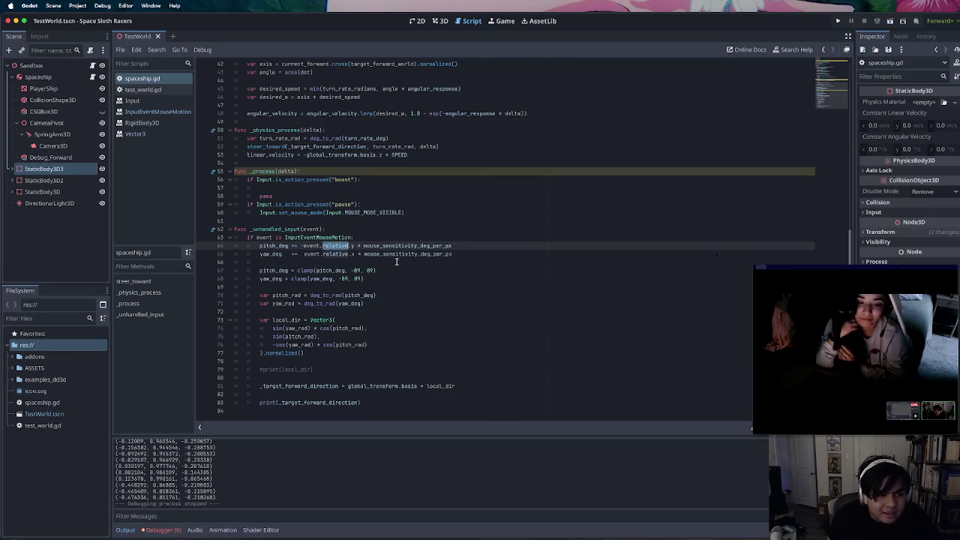
pyautogui.hotkey('ctrl', 'd')
pyautogui.write('screen_relative')
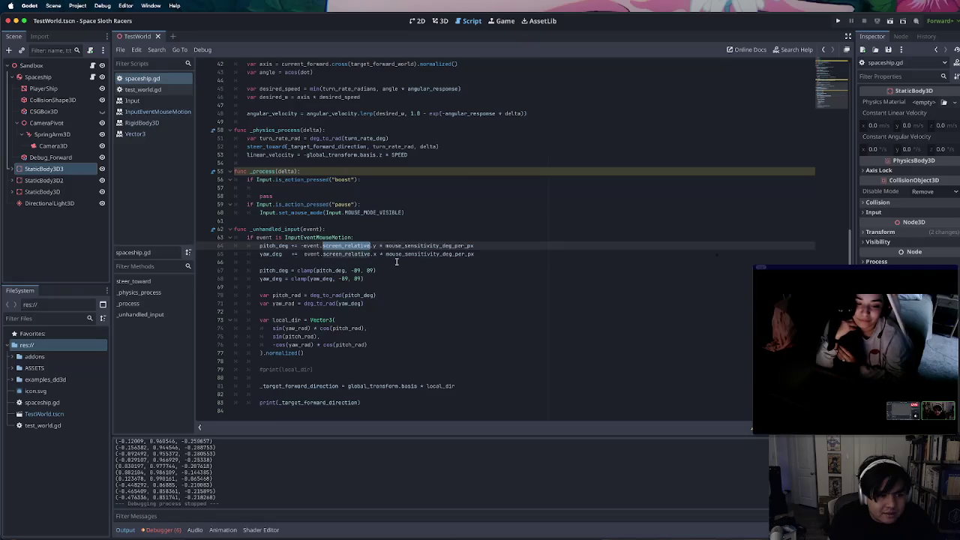
pyautogui.click(425, 262)
# Scroll up from the yaw_rad conversion on line 72 to review steer_toward
pyautogui.click(435, 303)
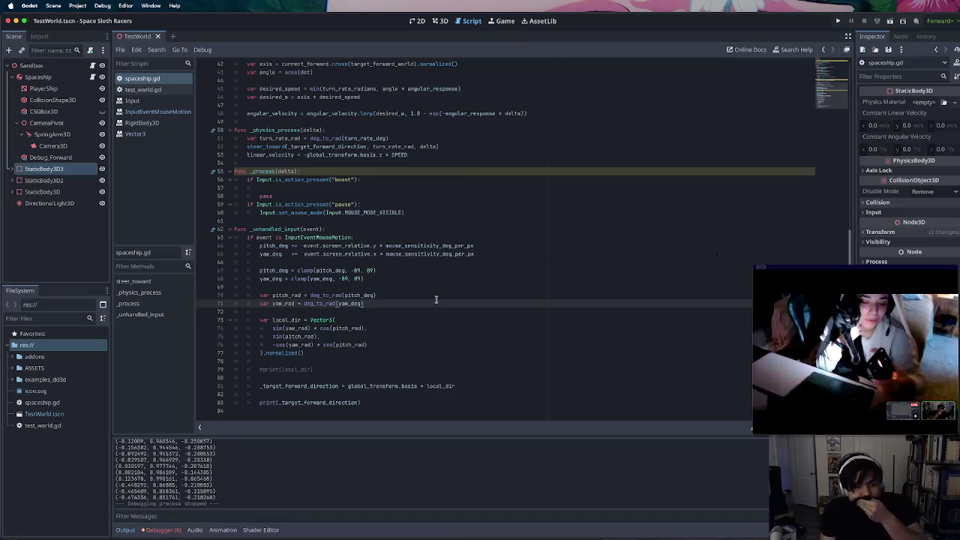
pyautogui.scroll(1, 435, 290)
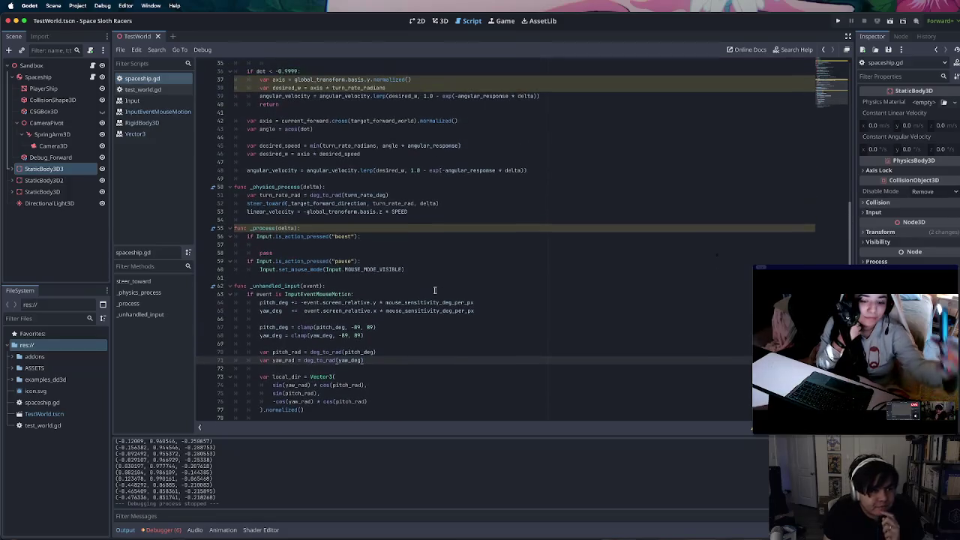
pyautogui.scroll(4, 435, 291)
pyautogui.scroll(1, 435, 290)
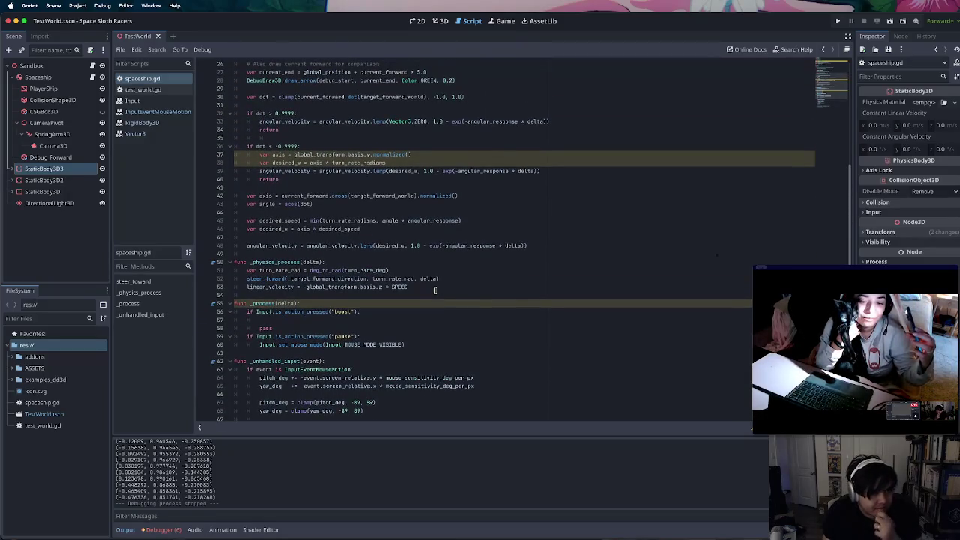
pyautogui.scroll(2, 424, 284)
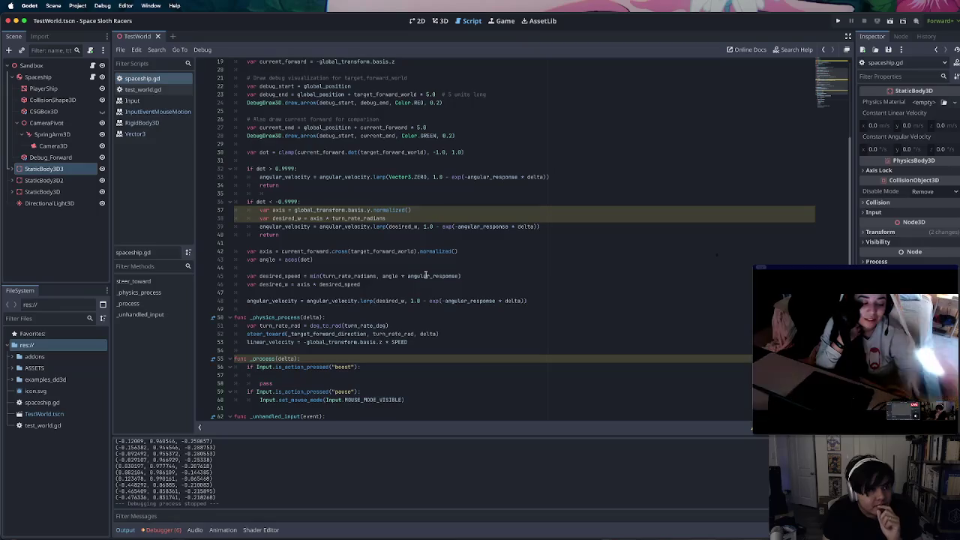
pyautogui.scroll(2, 426, 274)
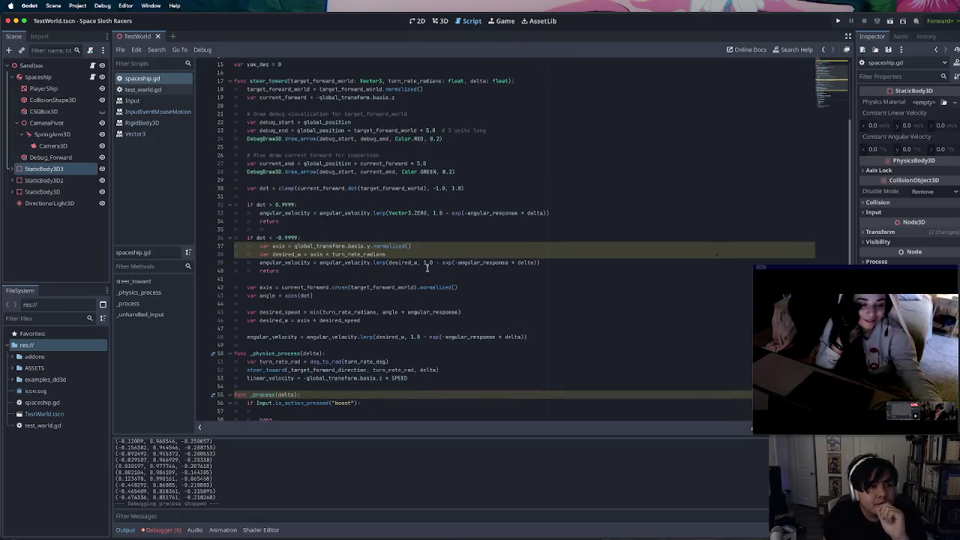
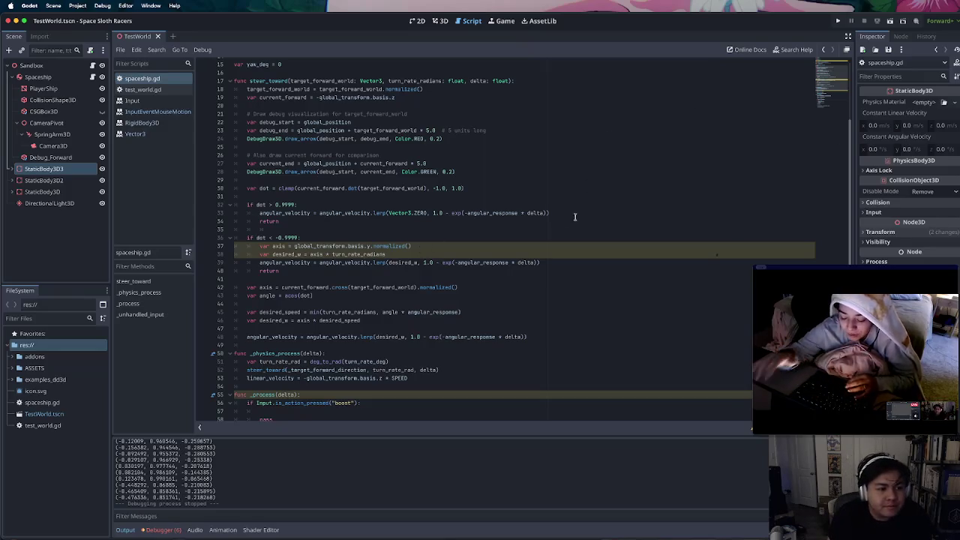
# Scroll spaceship.gd down to lines 42–84, showing the _process and _unhandled_input functions
pyautogui.scroll(-9, 568, 210)
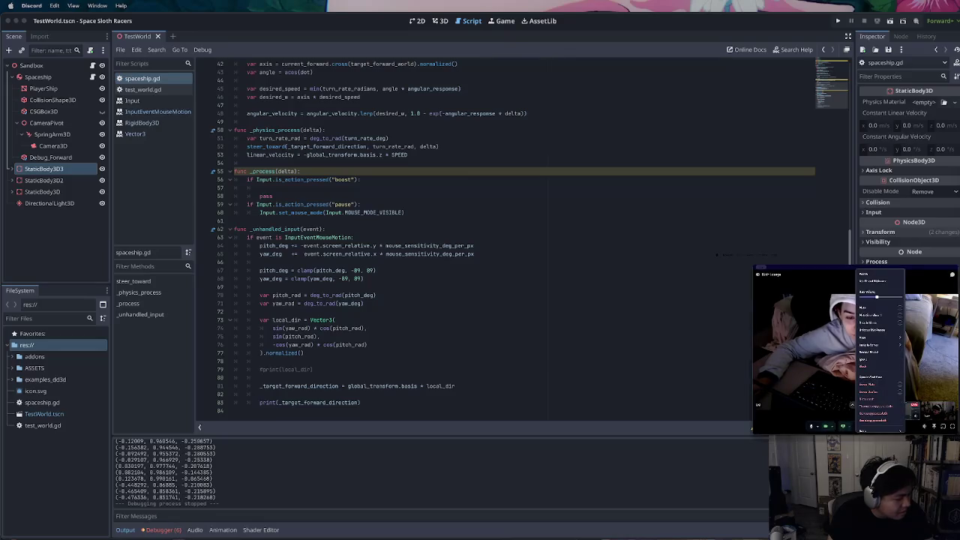
pyautogui.rightClick(853, 405)
# Switch Discord's picture-in-picture window to another participant's stream, then return to spaceship.gd at line 74
pyautogui.click(854, 405)
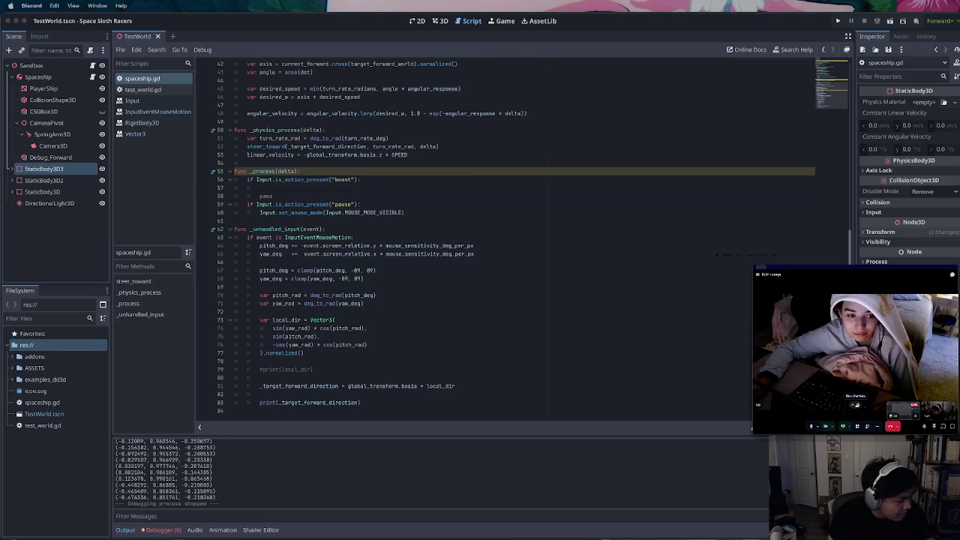
pyautogui.rightClick(856, 403)
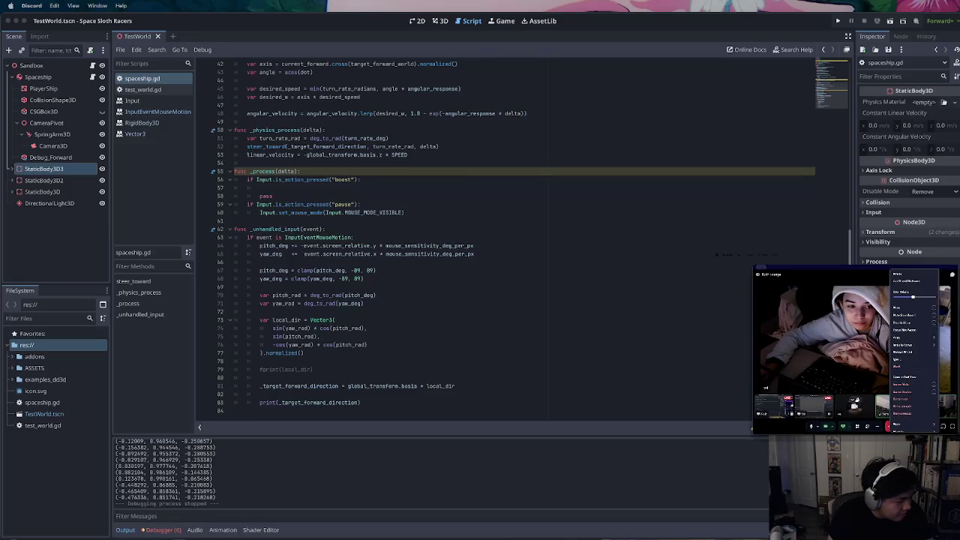
pyautogui.scroll(-1, 919, 319)
pyautogui.moveTo(919, 319)
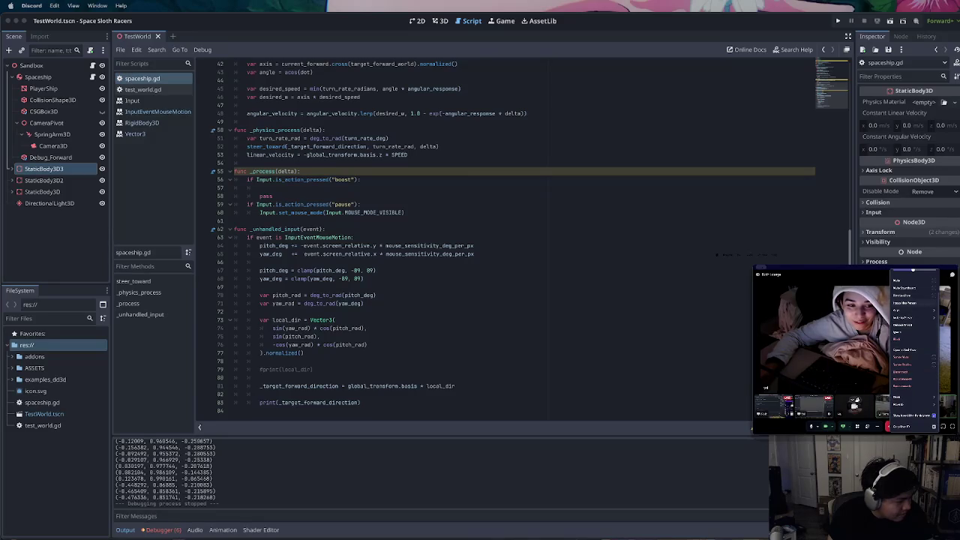
pyautogui.click(895, 405)
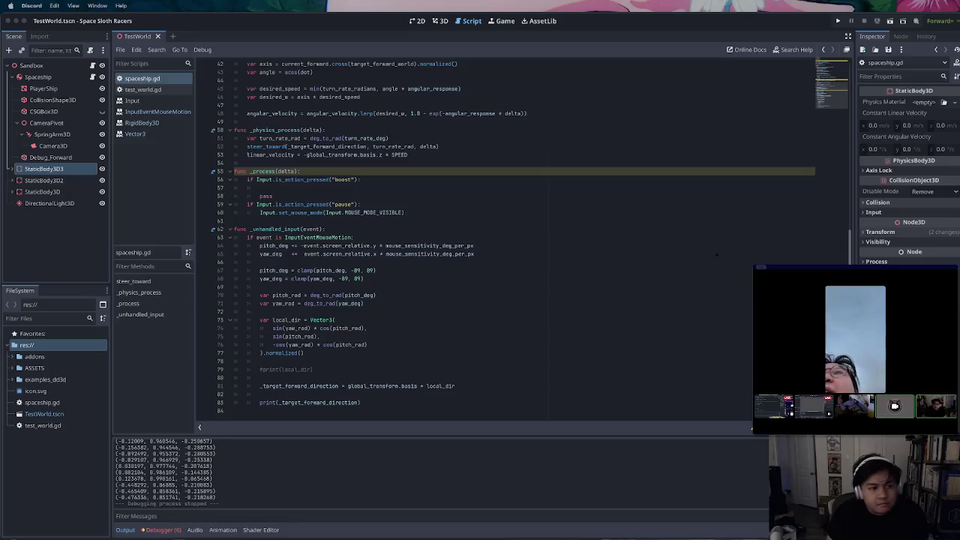
pyautogui.click(448, 330)
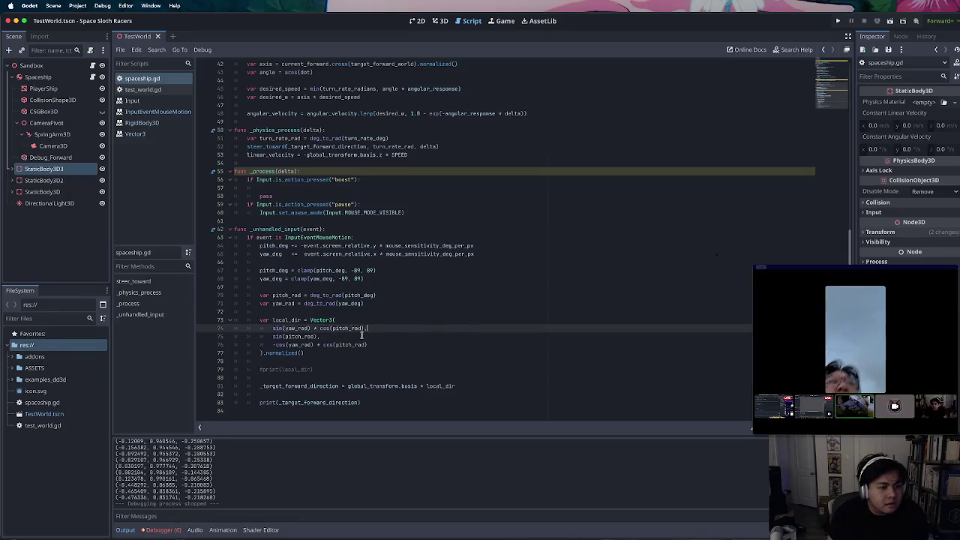